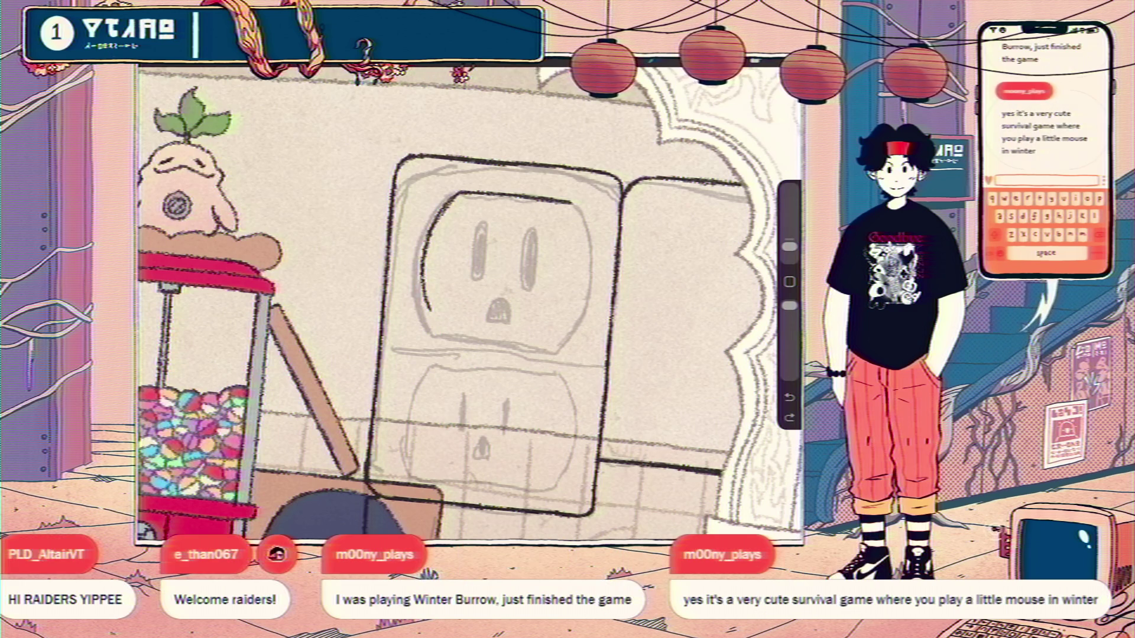
# - Duplicate Layer 162, which holds the outlet's upper socket outline
pyautogui.click(752, 62)
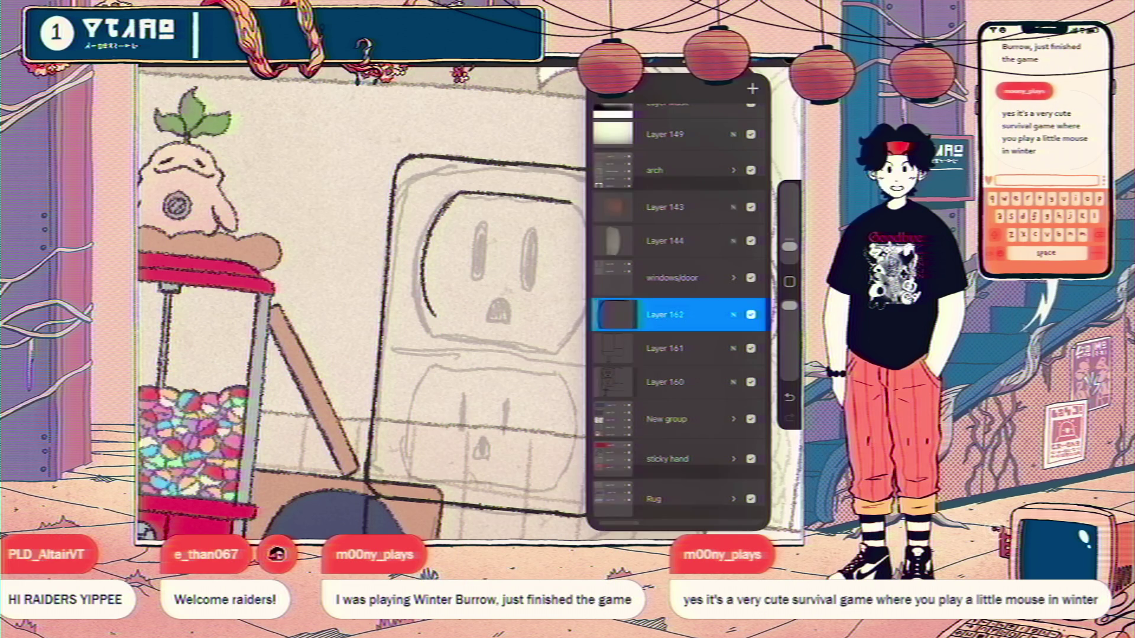
pyautogui.moveTo(727, 315); pyautogui.dragTo(639, 314)
pyautogui.click(701, 315)
pyautogui.press('v')
# - Flip the copied outline vertically and horizontally, then nudge it to align with the original
pyautogui.click(363, 512)
pyautogui.click(416, 511)
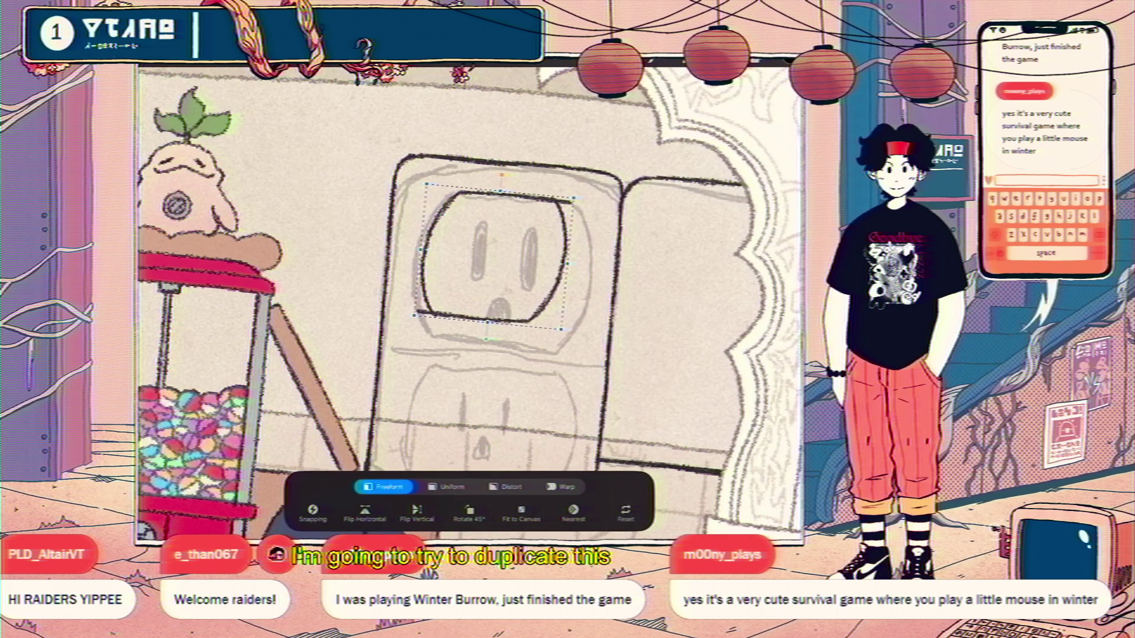
pyautogui.moveTo(494, 256); pyautogui.dragTo(513, 263)
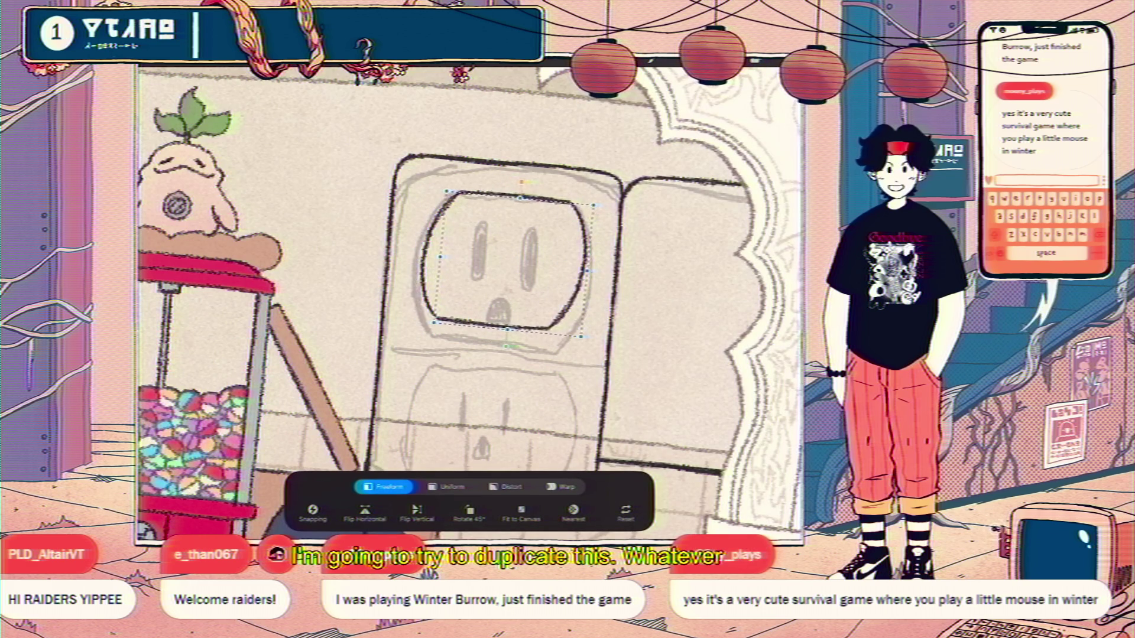
pyautogui.press('v')
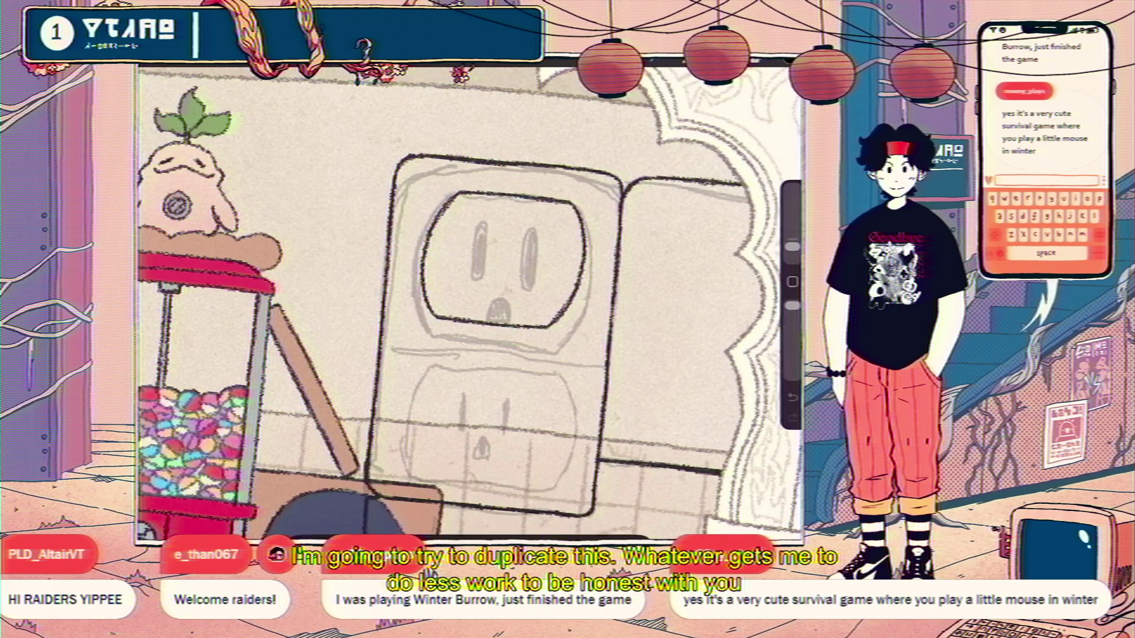
pyautogui.scroll(-5, 470, 302)
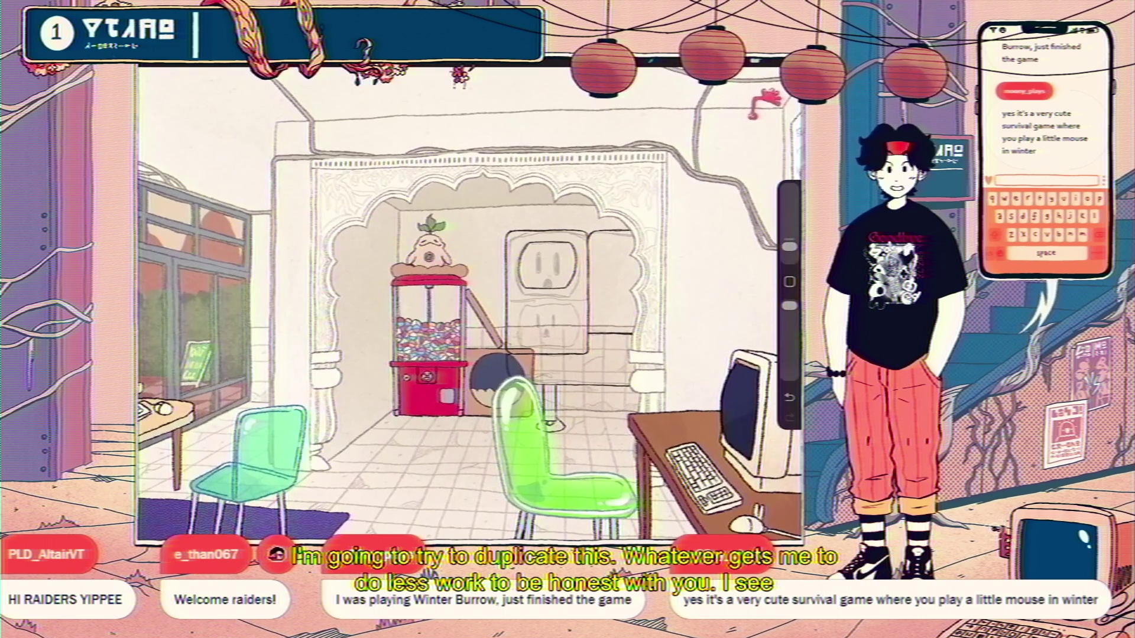
pyautogui.click(758, 64)
# - Hide the outlet sketch layer and select the inked upper socket outline
pyautogui.click(751, 315)
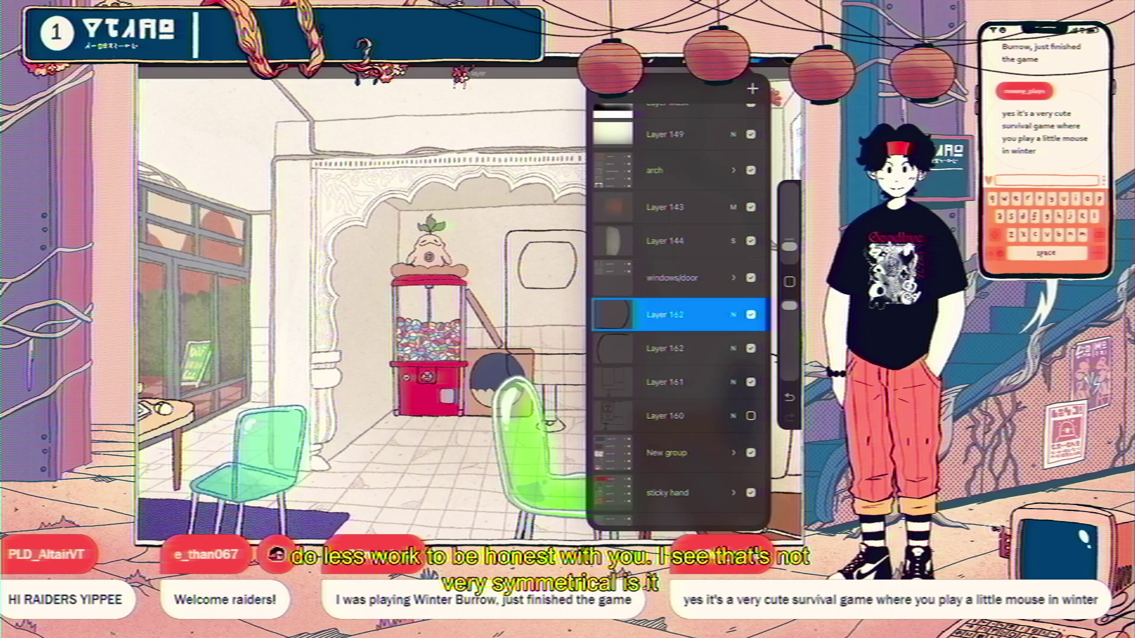
pyautogui.click(757, 64)
pyautogui.scroll(3, 571, 266)
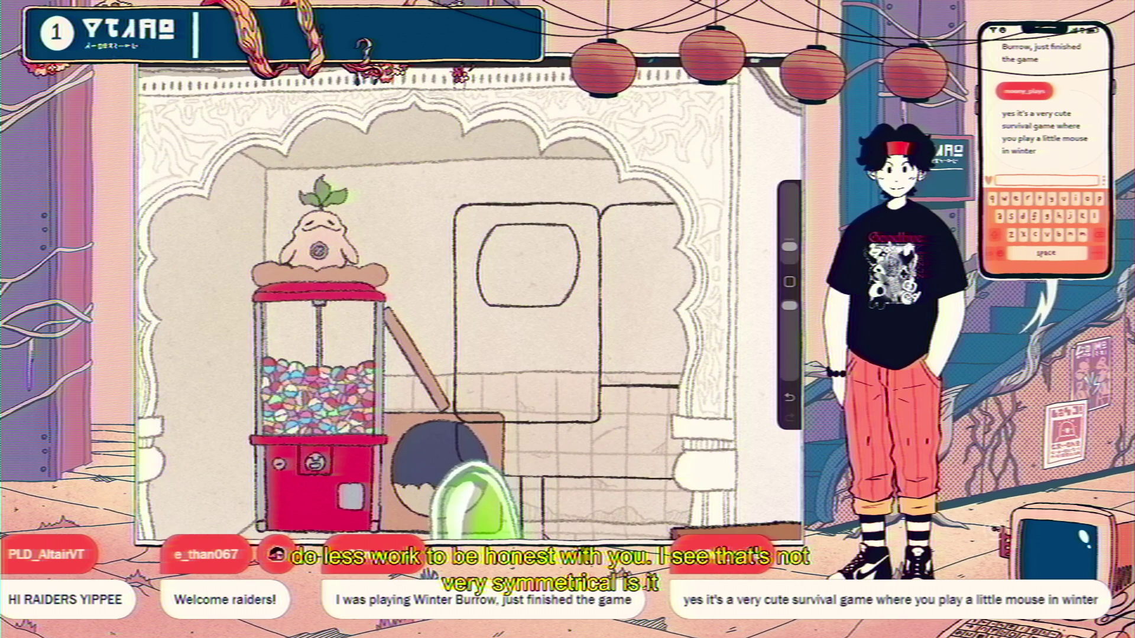
pyautogui.press('s')
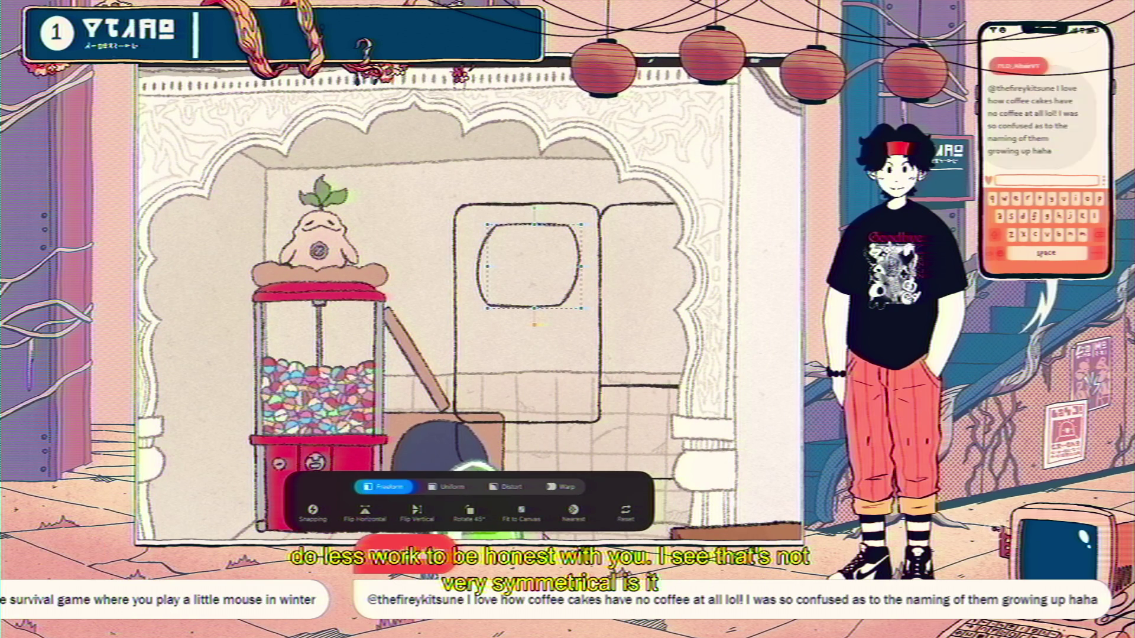
pyautogui.click(758, 64)
# - Distort the socket outline by skewing a handle so it looks more symmetrical
pyautogui.press('v')
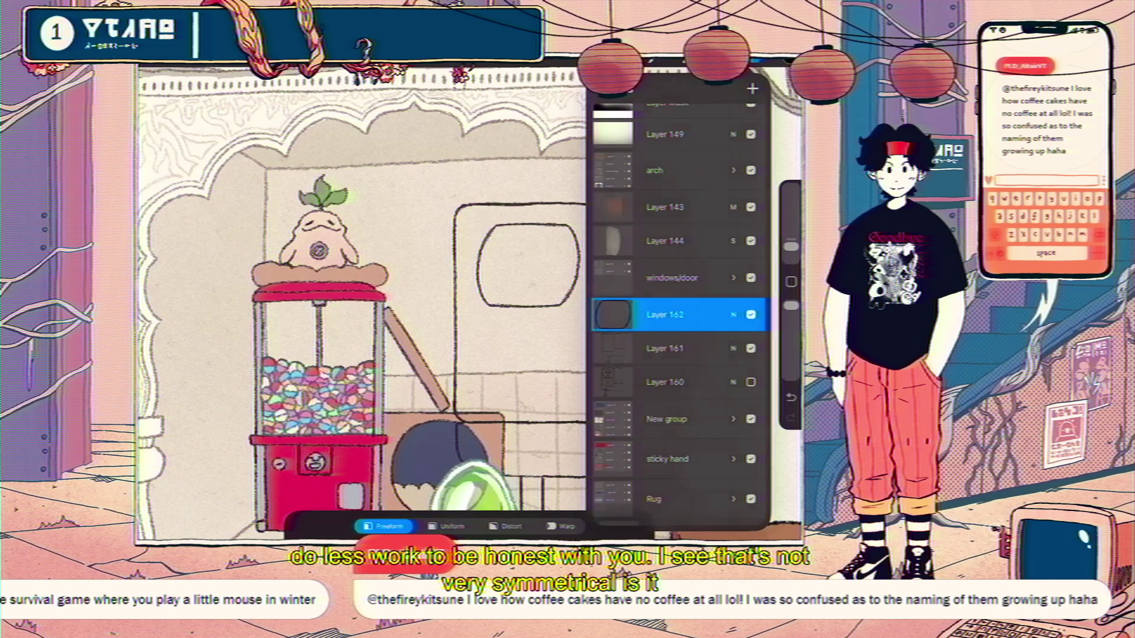
pyautogui.moveTo(529, 309); pyautogui.dragTo(539, 308)
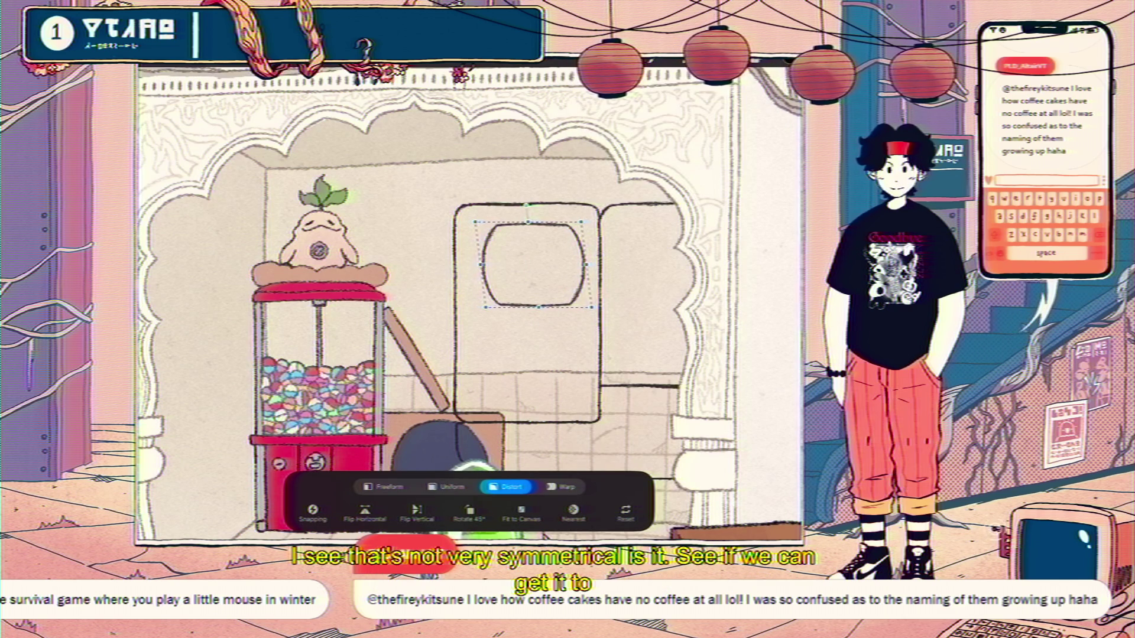
pyautogui.press('v')
pyautogui.scroll(-3, 470, 302)
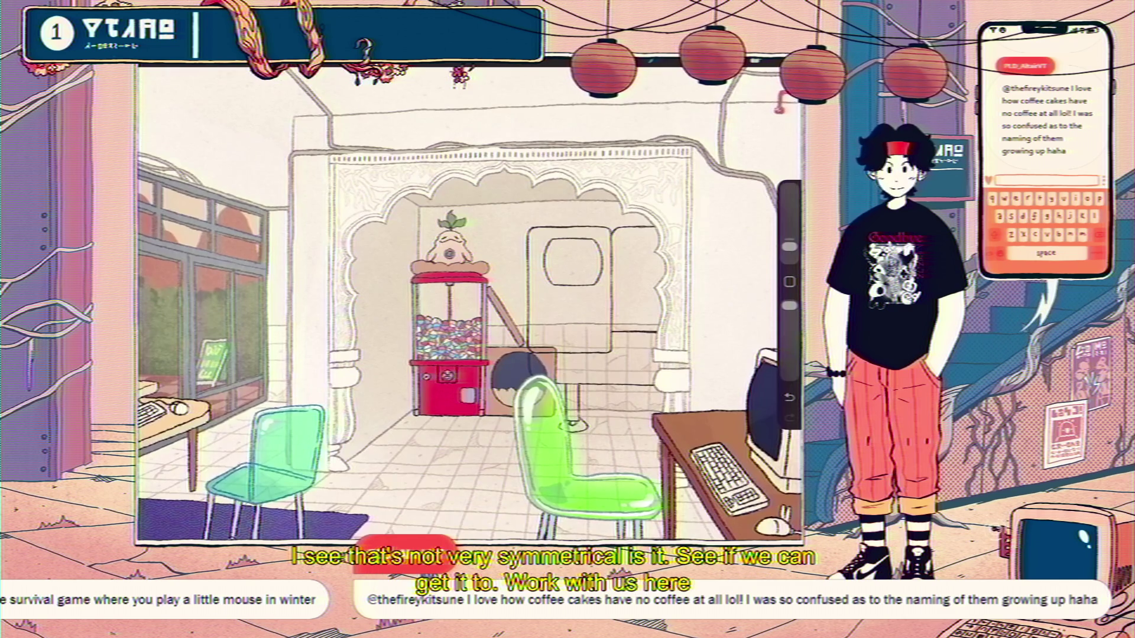
pyautogui.press('v')
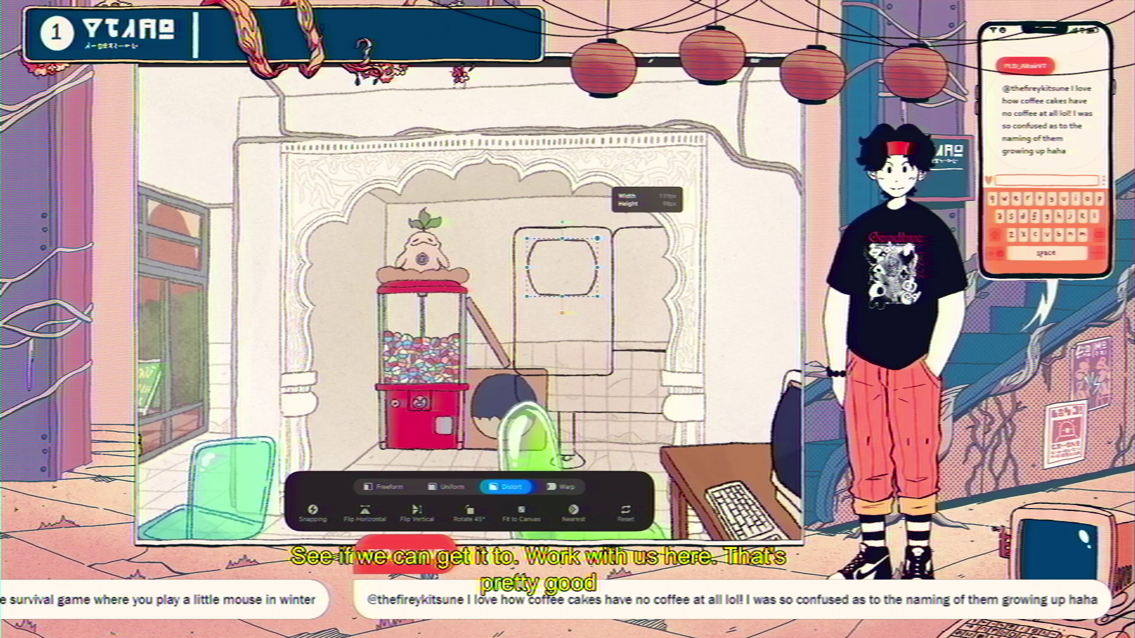
# - Adjust a corner of the socket outline and commit the distort transform
pyautogui.moveTo(598, 239); pyautogui.dragTo(601, 239)
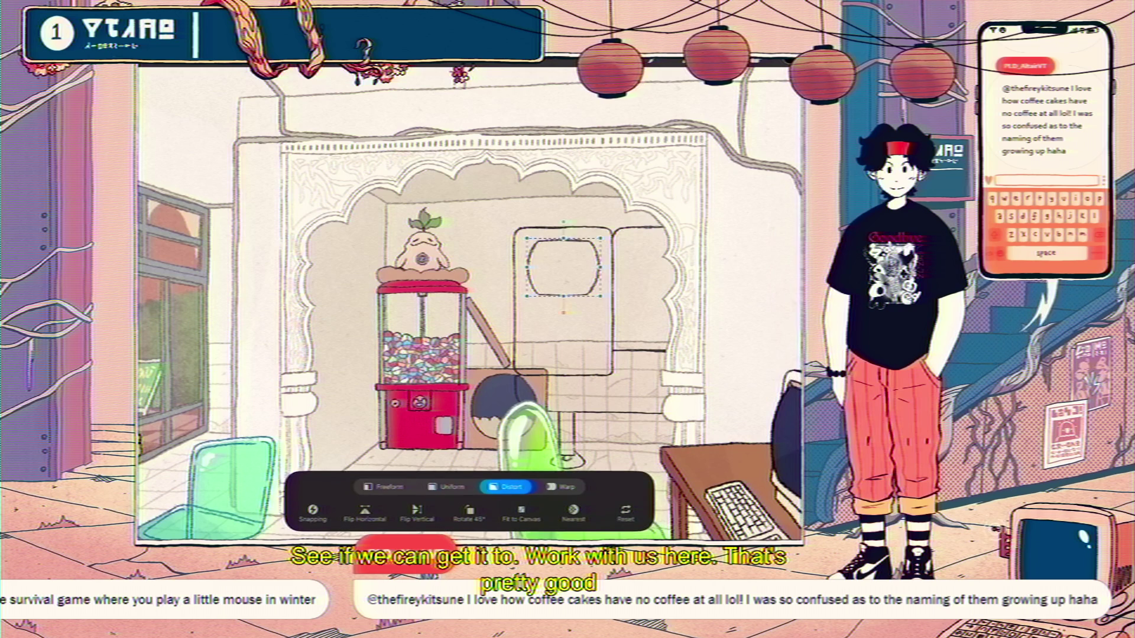
pyautogui.press('Return')
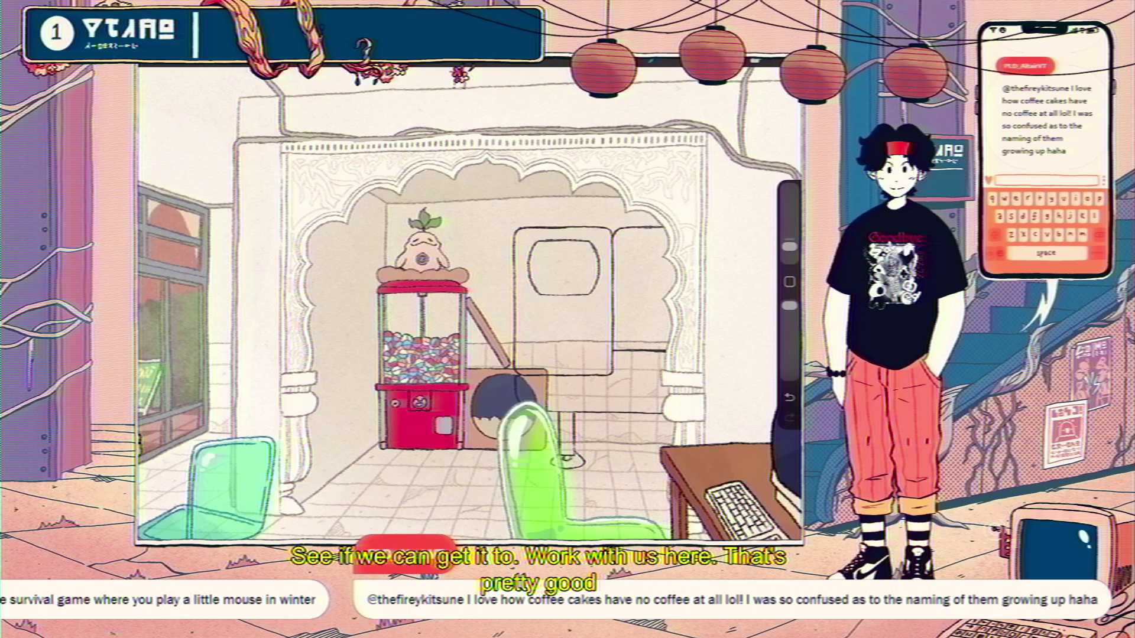
pyautogui.press('v')
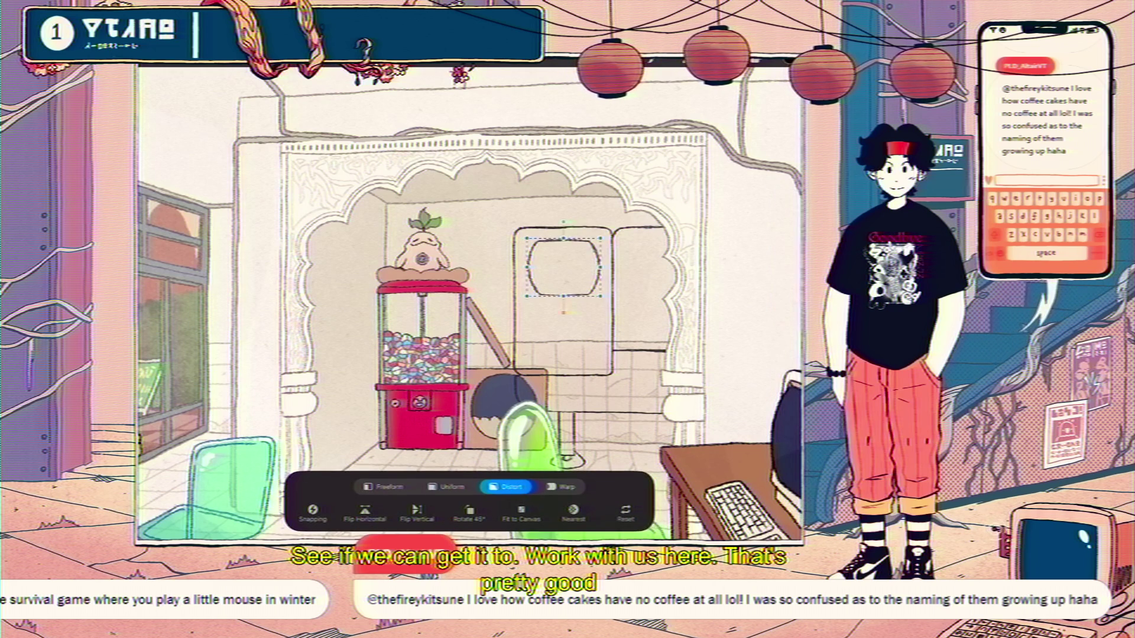
# - Duplicate Layer 162 and drag the copied socket below the original
pyautogui.moveTo(727, 316); pyautogui.dragTo(620, 315)
pyautogui.click(683, 316)
pyautogui.press('v')
pyautogui.moveTo(564, 258); pyautogui.dragTo(564, 331)
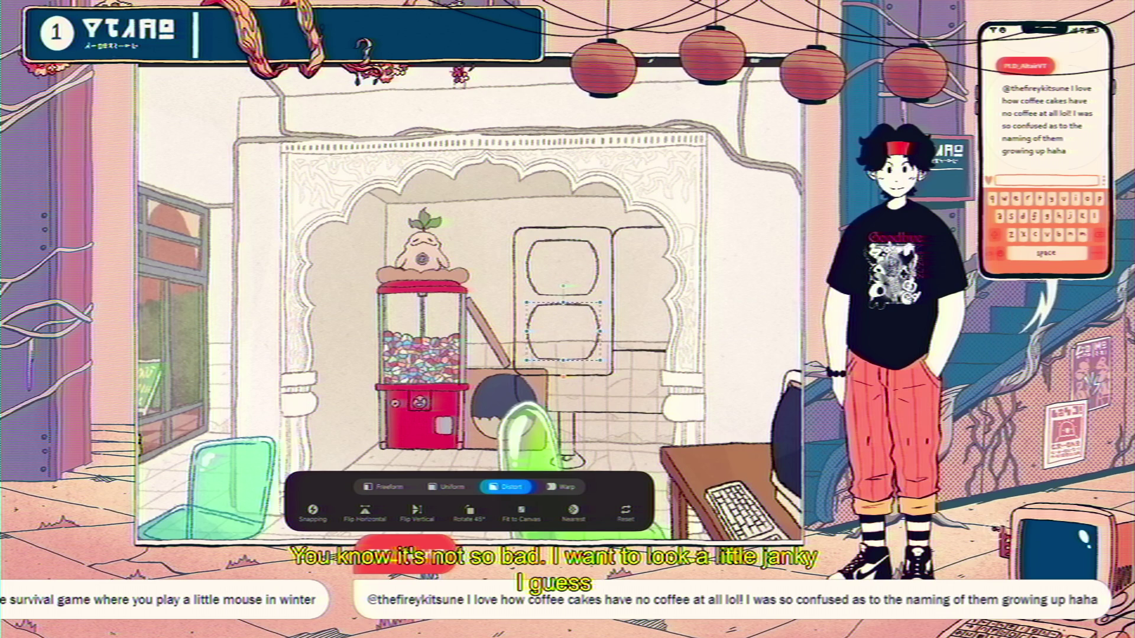
# - Fine-tune the second socket's placement and confirm it as the outlet's lower socket
pyautogui.moveTo(565, 332); pyautogui.dragTo(564, 333)
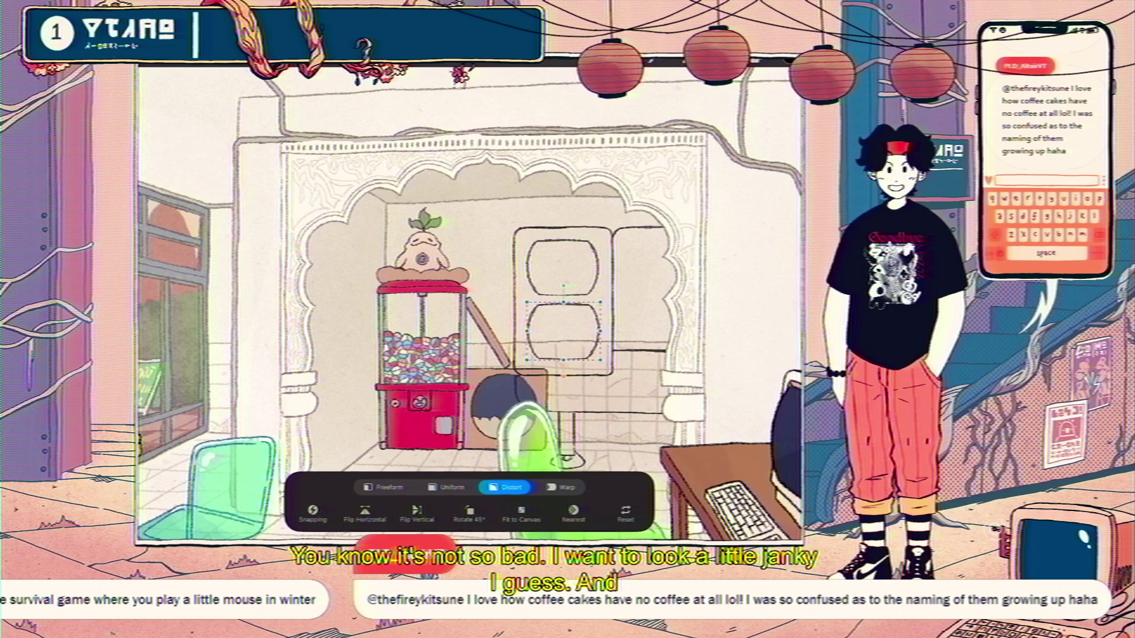
pyautogui.click(257, 63)
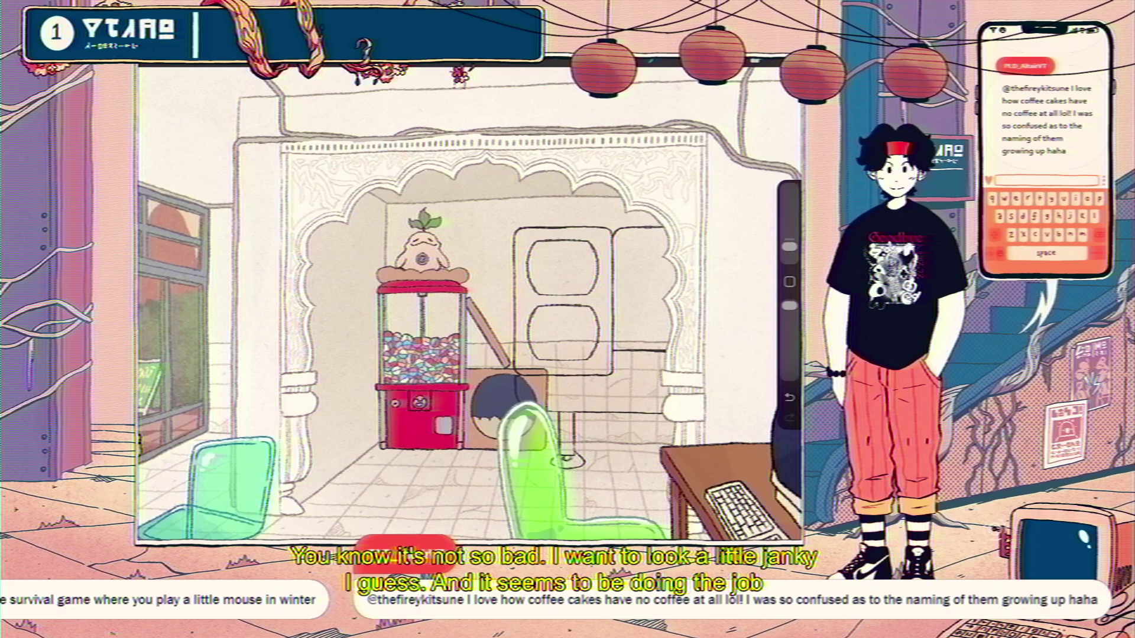
pyautogui.click(754, 62)
pyautogui.click(754, 63)
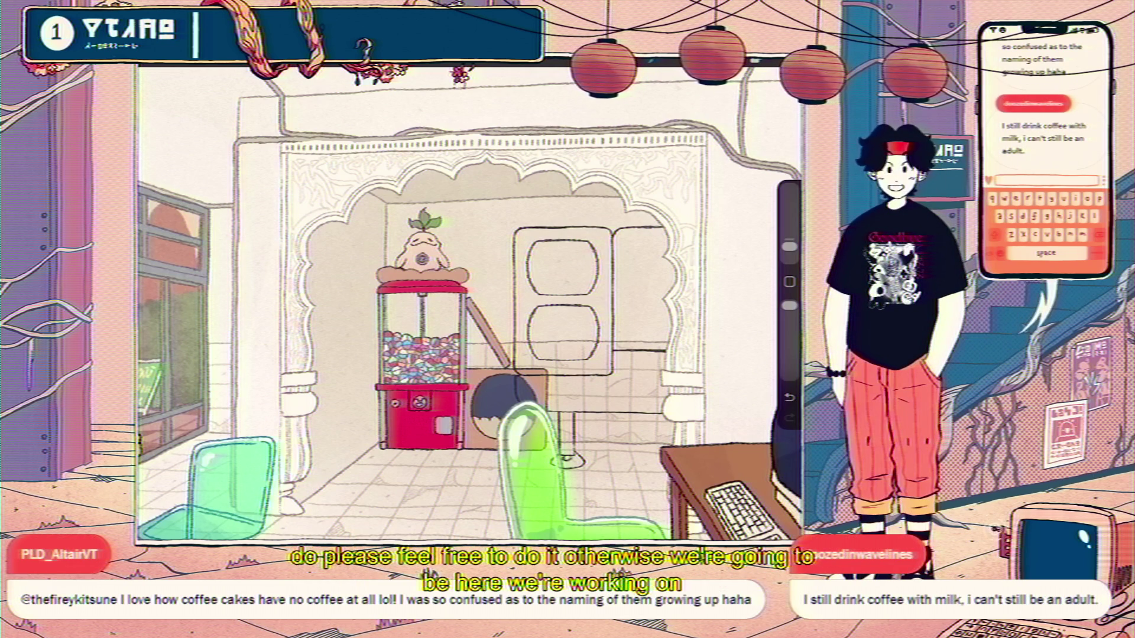
pyautogui.scroll(-3, 469, 302)
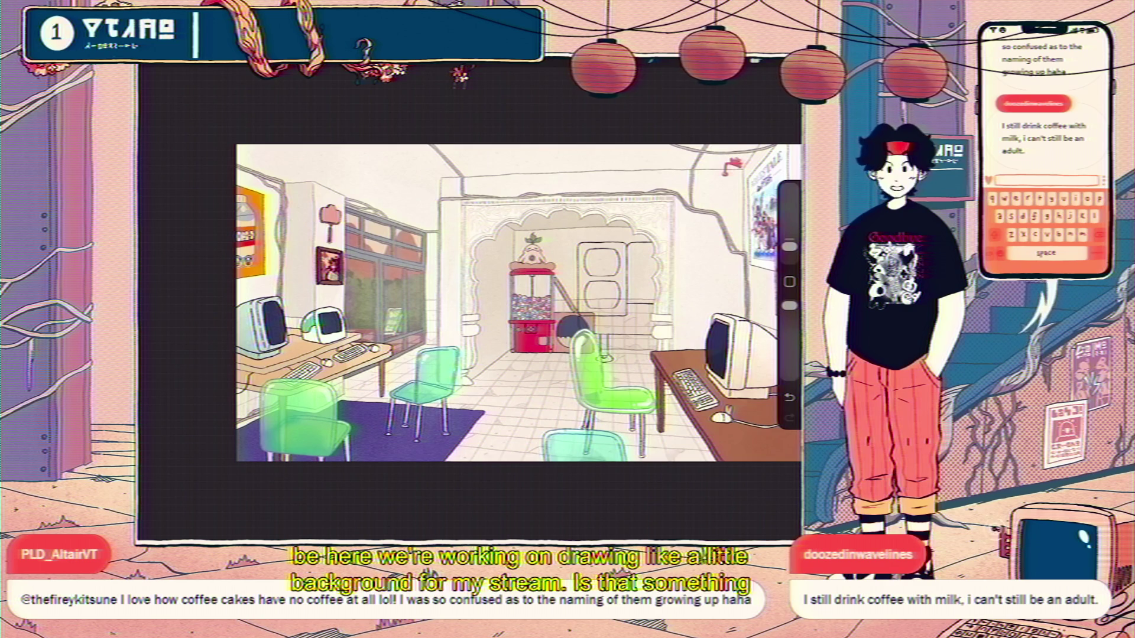
pyautogui.scroll(3, 470, 302)
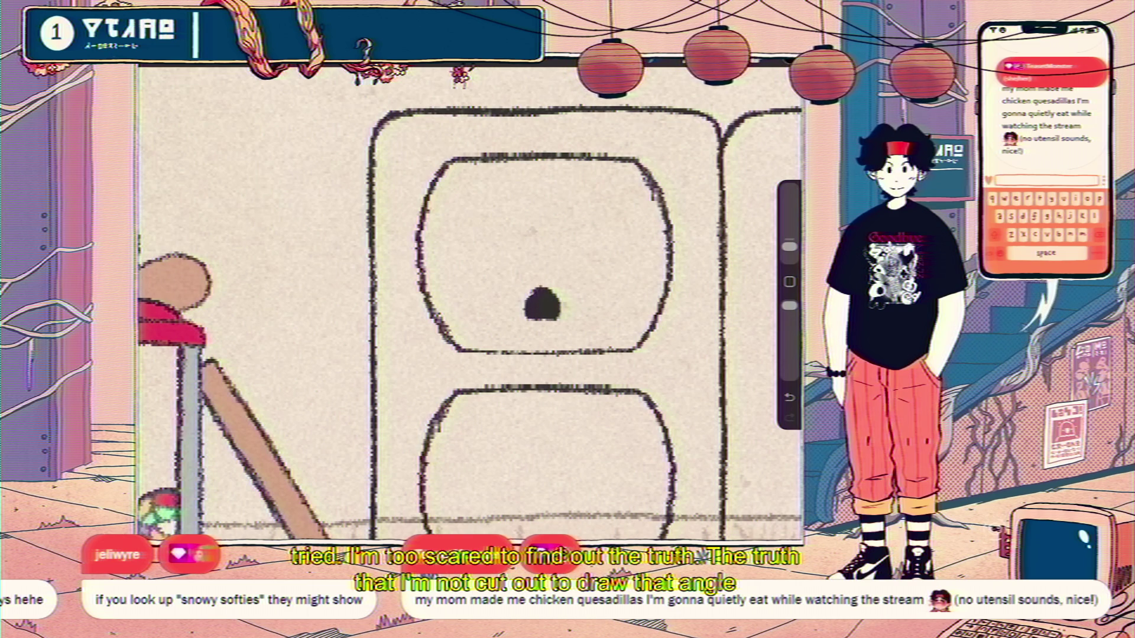
# - Draw a short vertical slot above and left of the upper outlet's round hole
pyautogui.moveTo(499, 204); pyautogui.dragTo(505, 264)
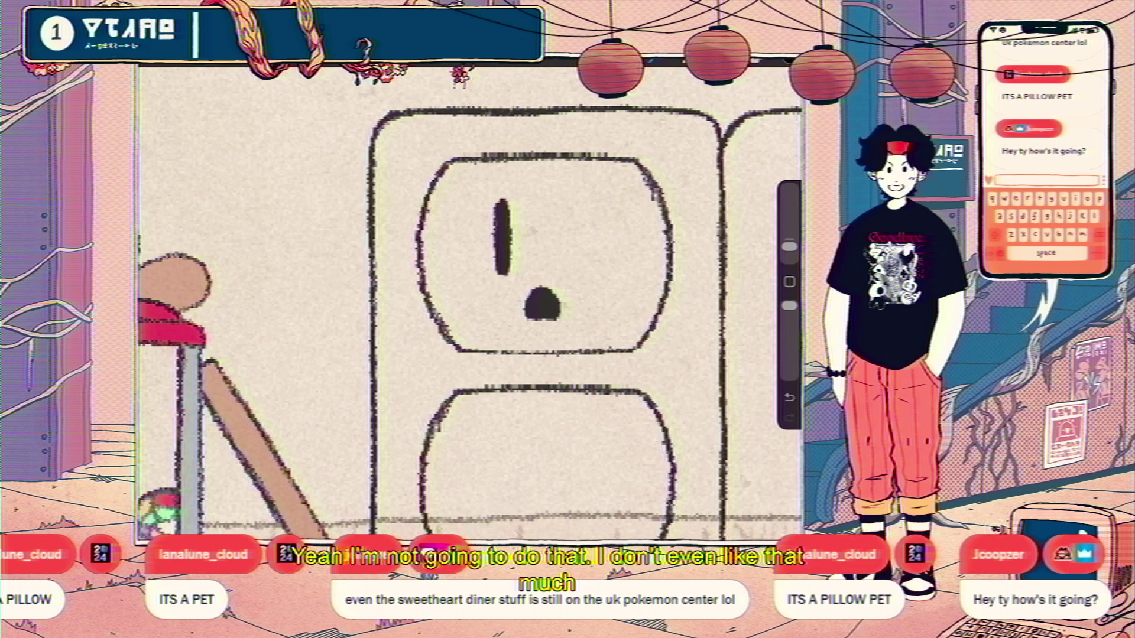
pyautogui.press('s')
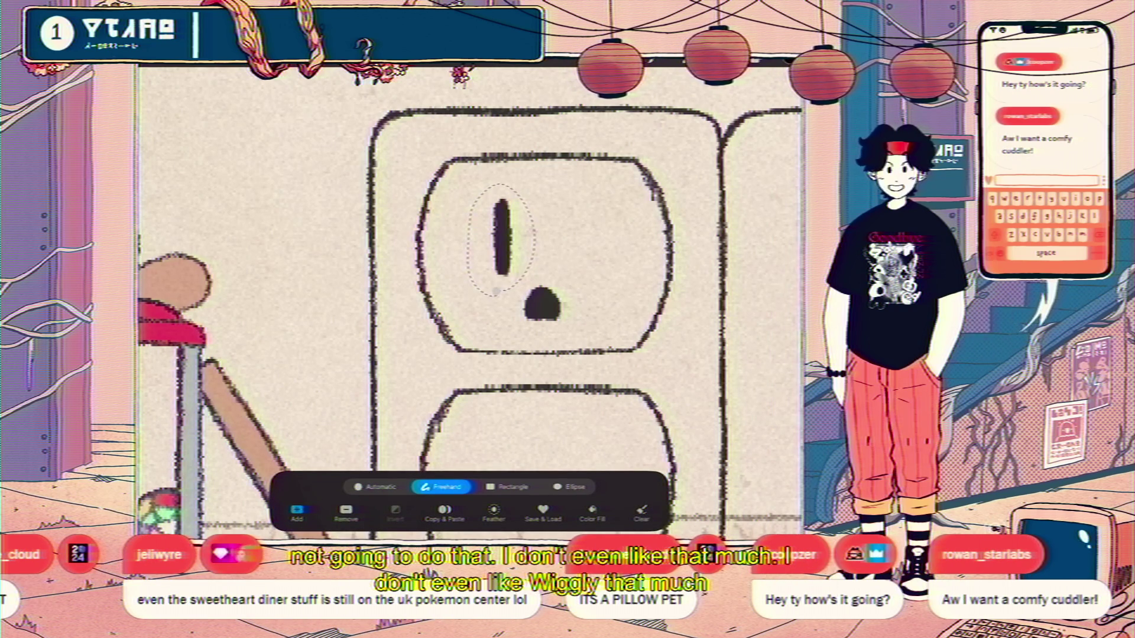
# - Copy and paste the selected slot, then move the duplicate right as the socket's second eye
pyautogui.click(196, 55)
pyautogui.click(166, 266)
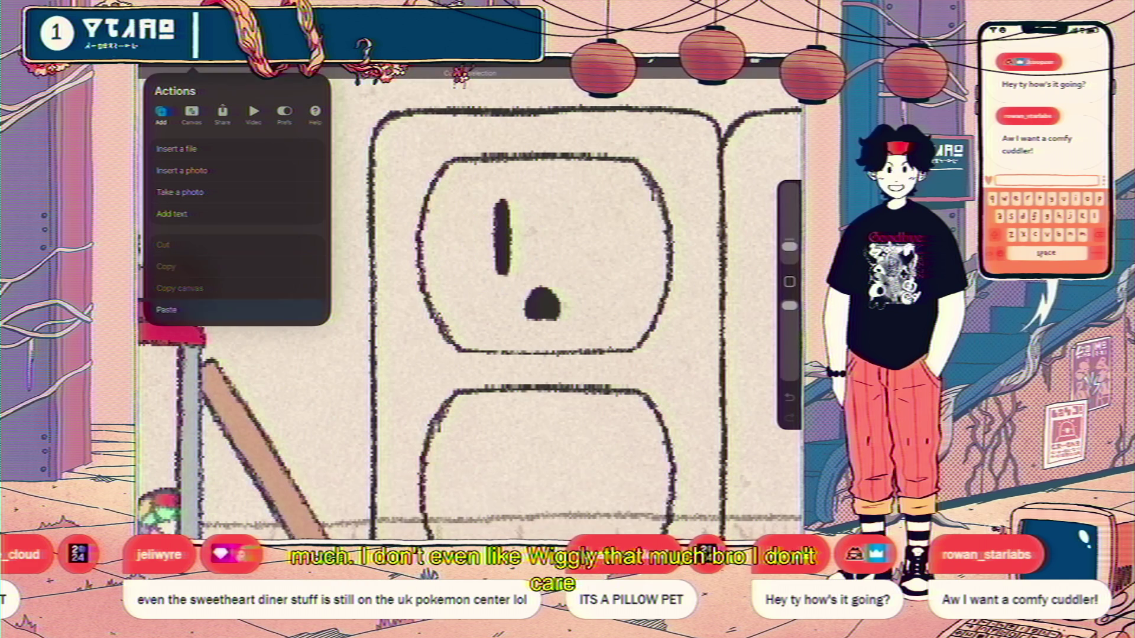
pyautogui.click(166, 310)
pyautogui.moveTo(505, 235); pyautogui.dragTo(581, 235)
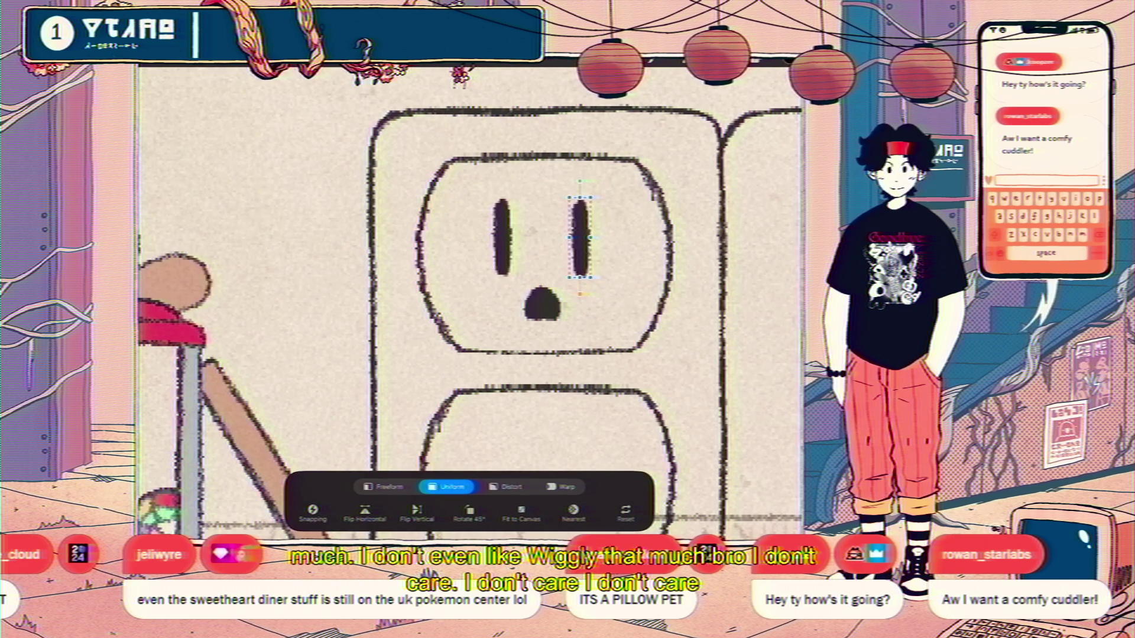
pyautogui.click(267, 62)
pyautogui.click(752, 63)
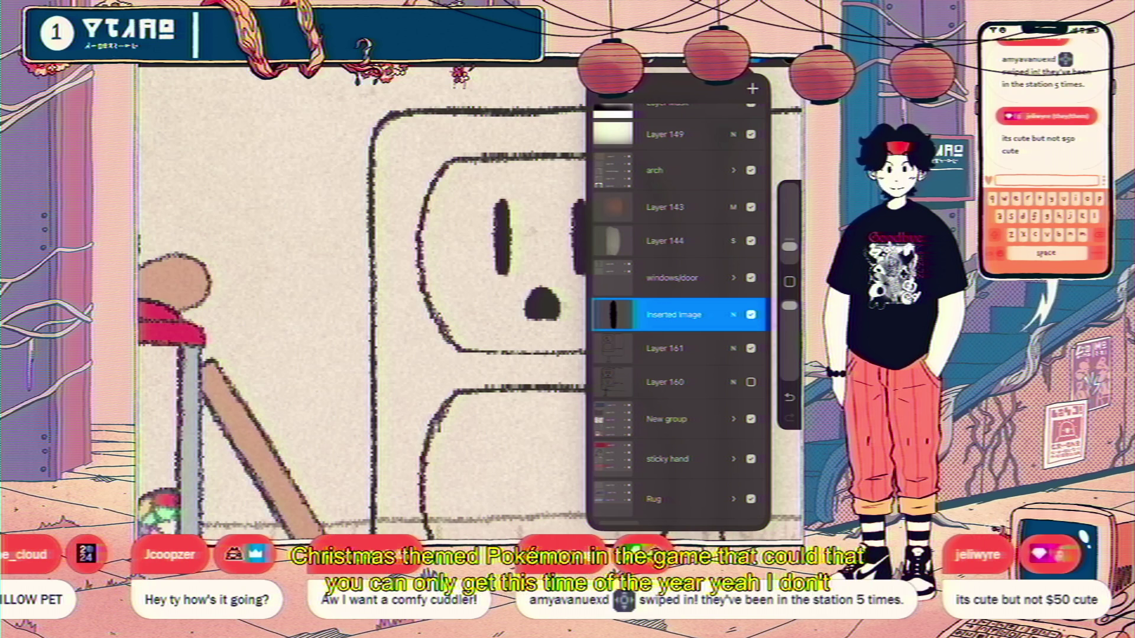
# - Merge the pasted slot down, then copy the upper face's slots and hole onto the lower socket
pyautogui.press('Delete')
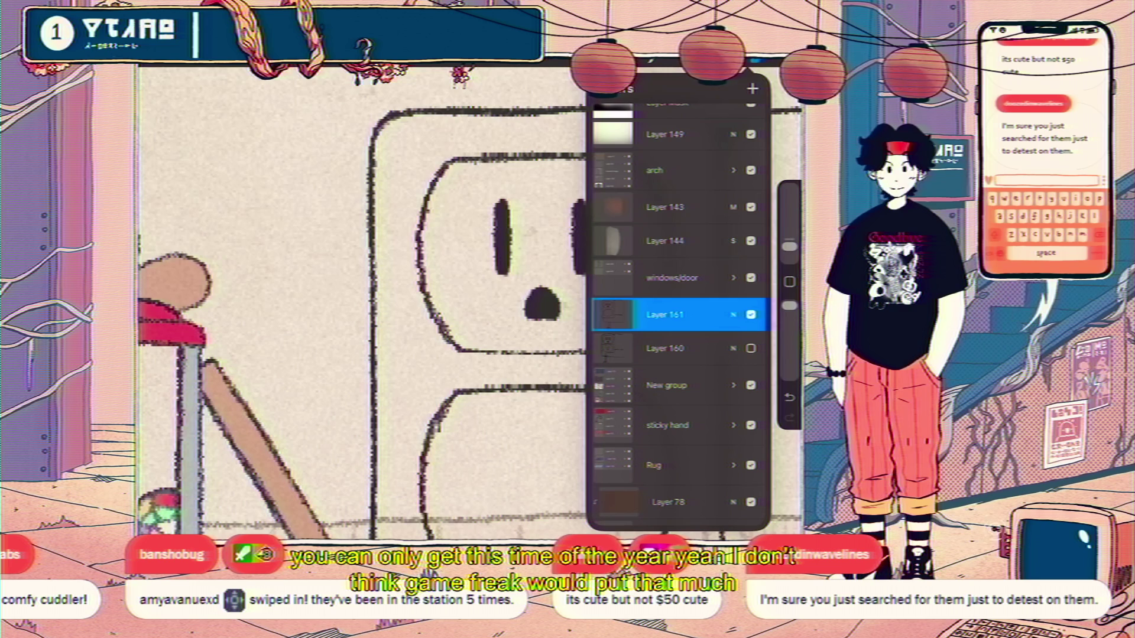
pyautogui.press('s')
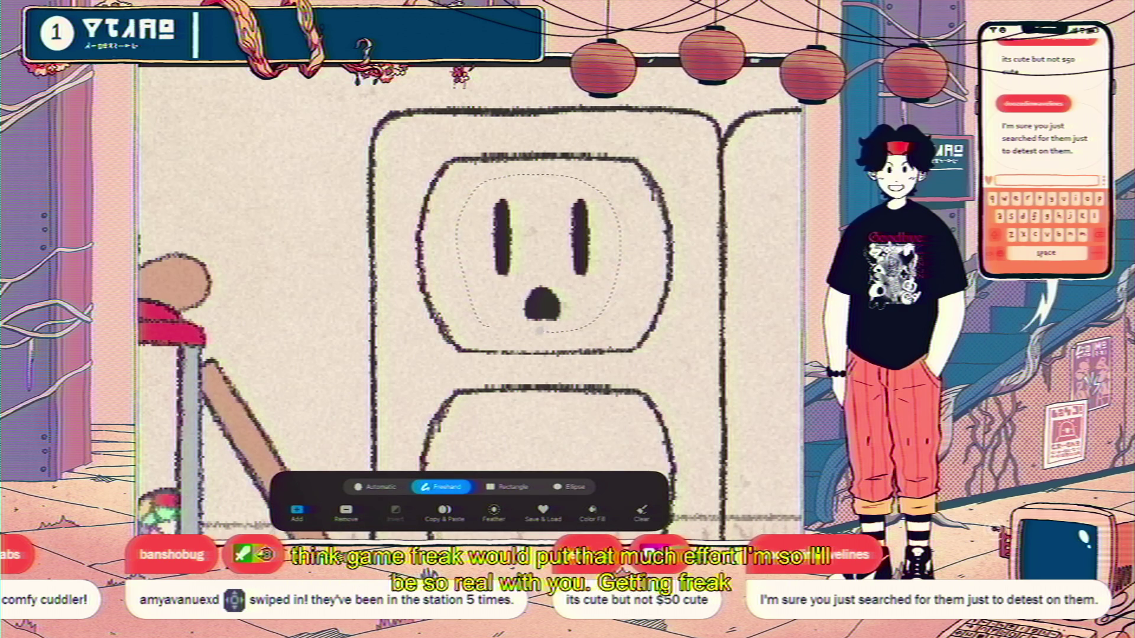
pyautogui.scroll(-3, 471, 301)
pyautogui.click(166, 266)
pyautogui.click(165, 309)
pyautogui.moveTo(548, 278); pyautogui.dragTo(539, 396)
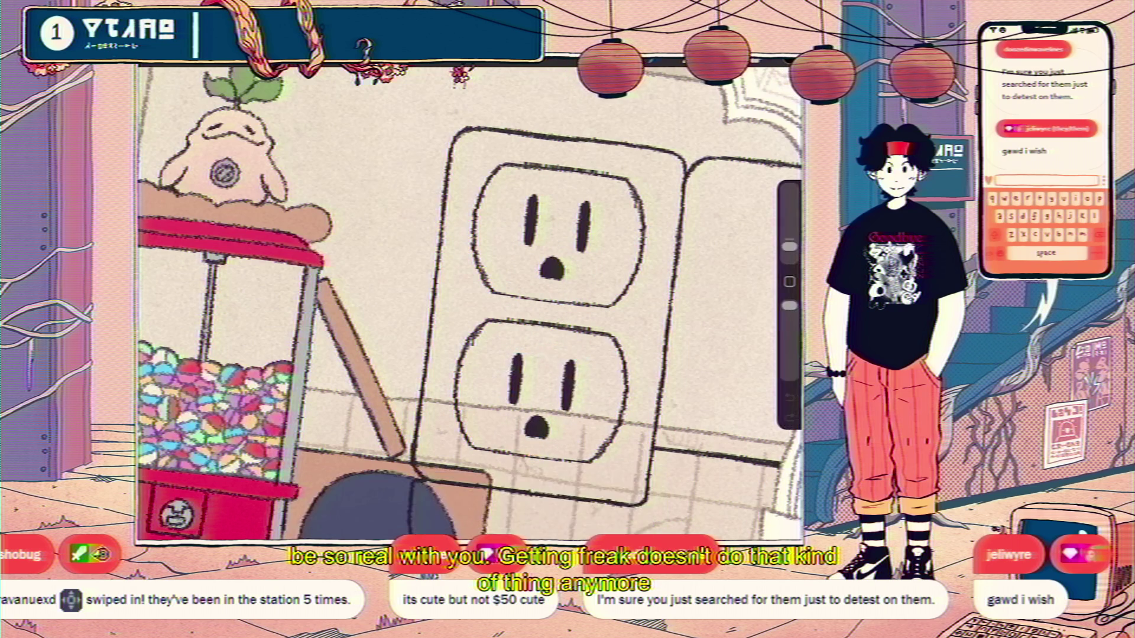
pyautogui.scroll(-5, 470, 301)
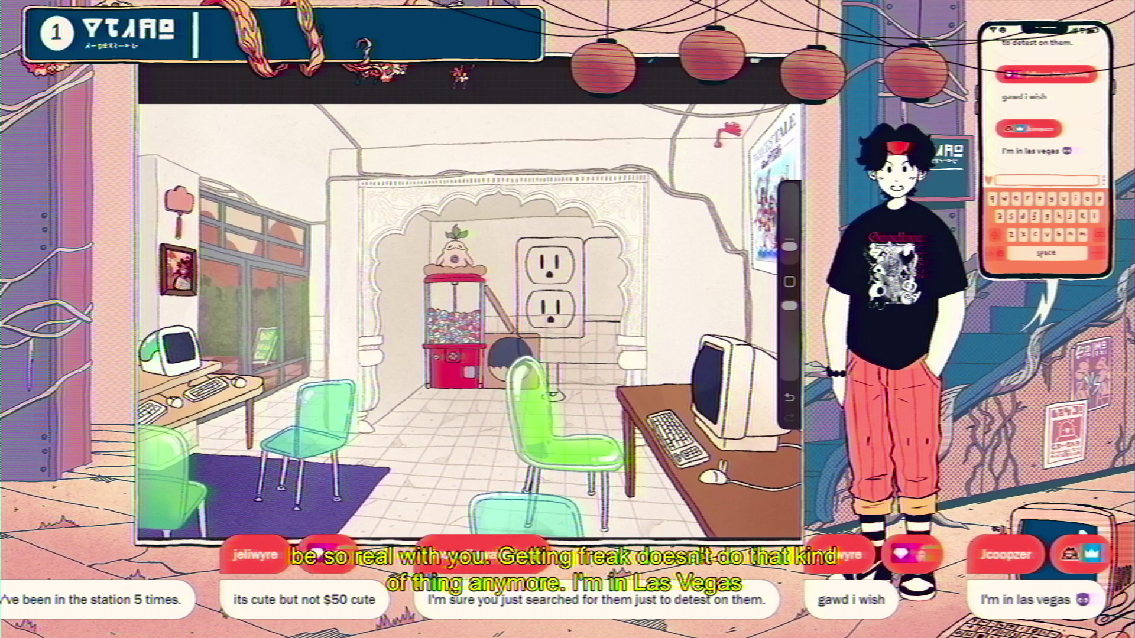
# - Merge the pasted face layer down into the outlet's layer
pyautogui.press('l')
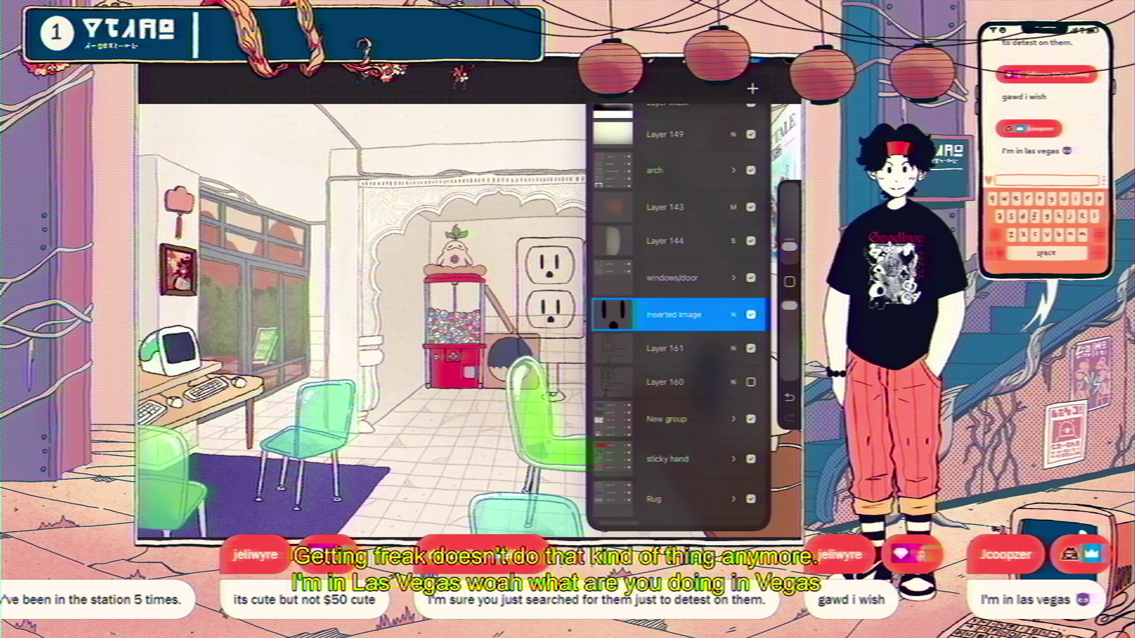
pyautogui.hotkey('ctrl', 'e')
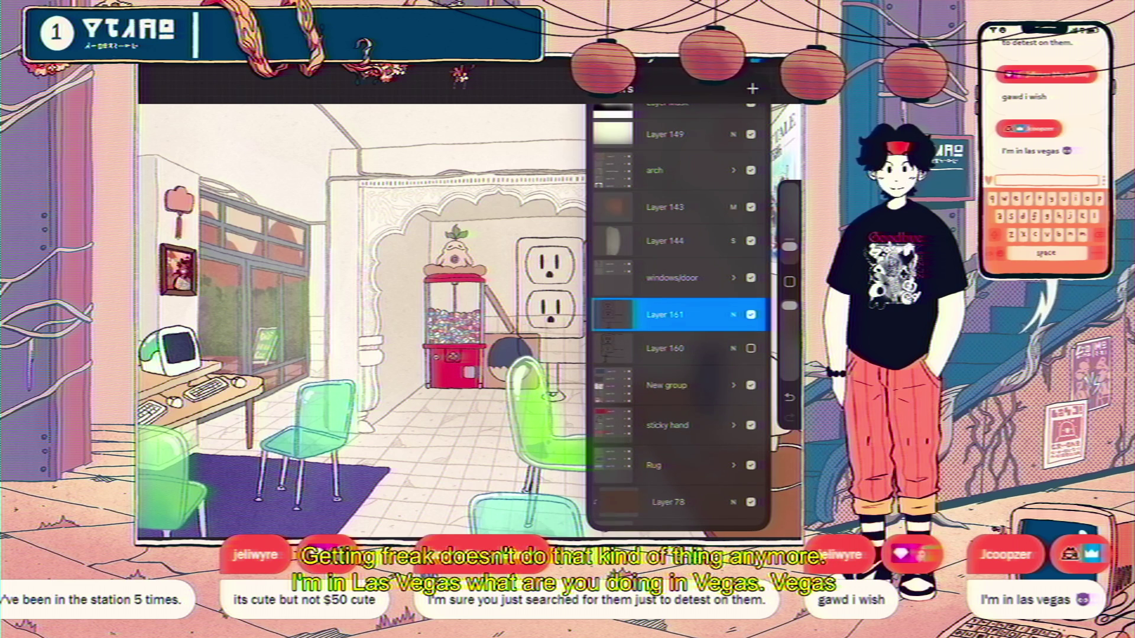
pyautogui.press('l')
pyautogui.press('l')
pyautogui.press('l')
pyautogui.scroll(3, 470, 301)
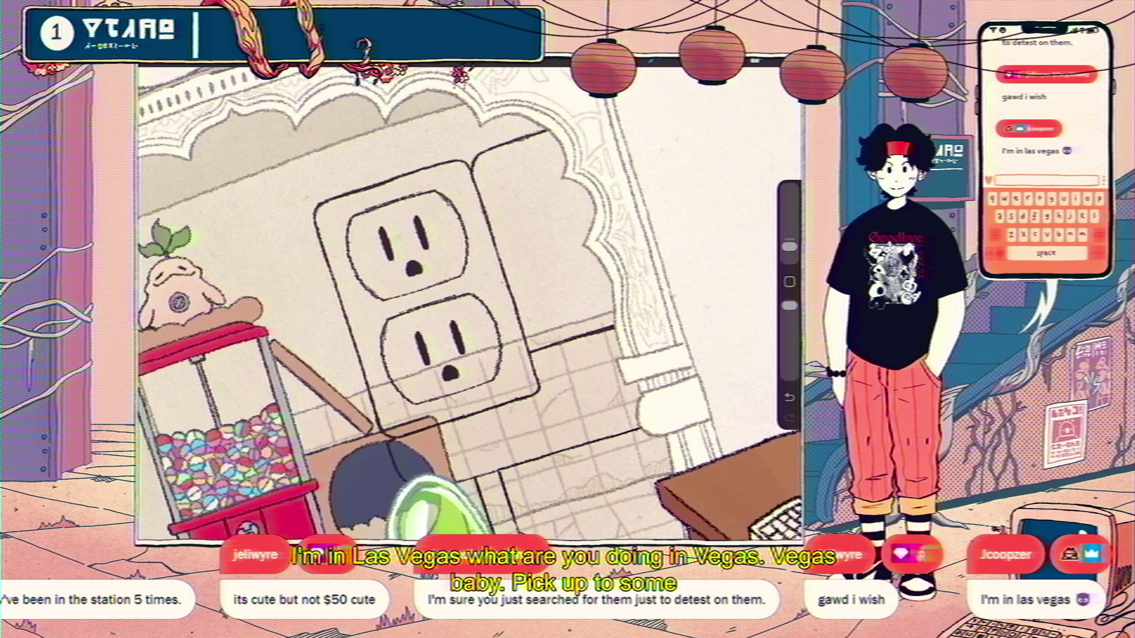
pyautogui.scroll(-3, 470, 302)
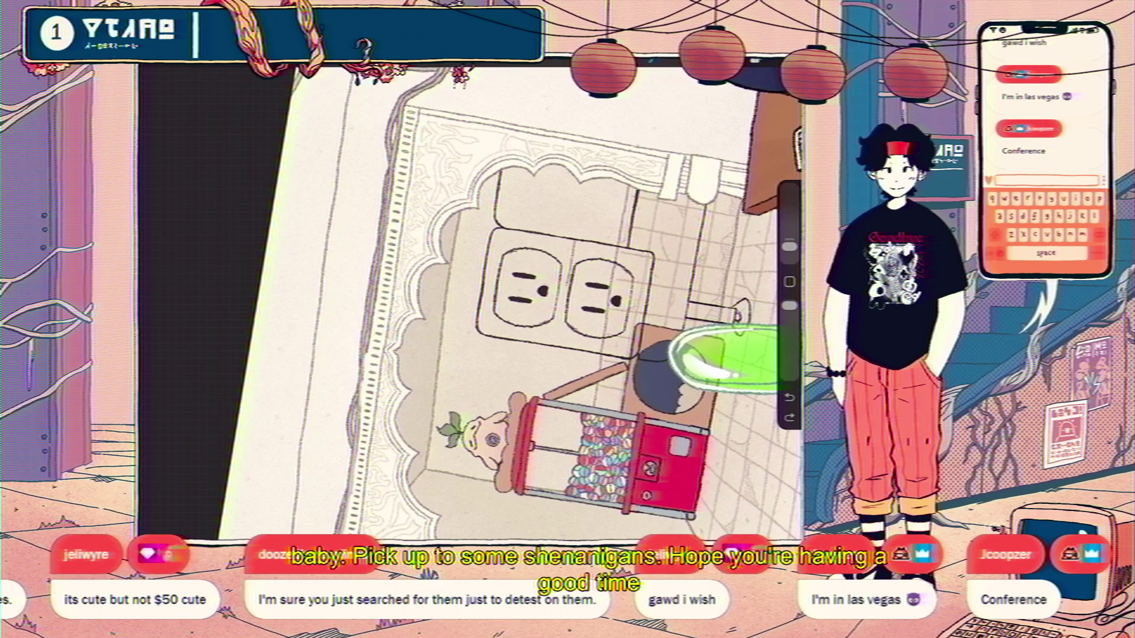
pyautogui.scroll(2, 470, 301)
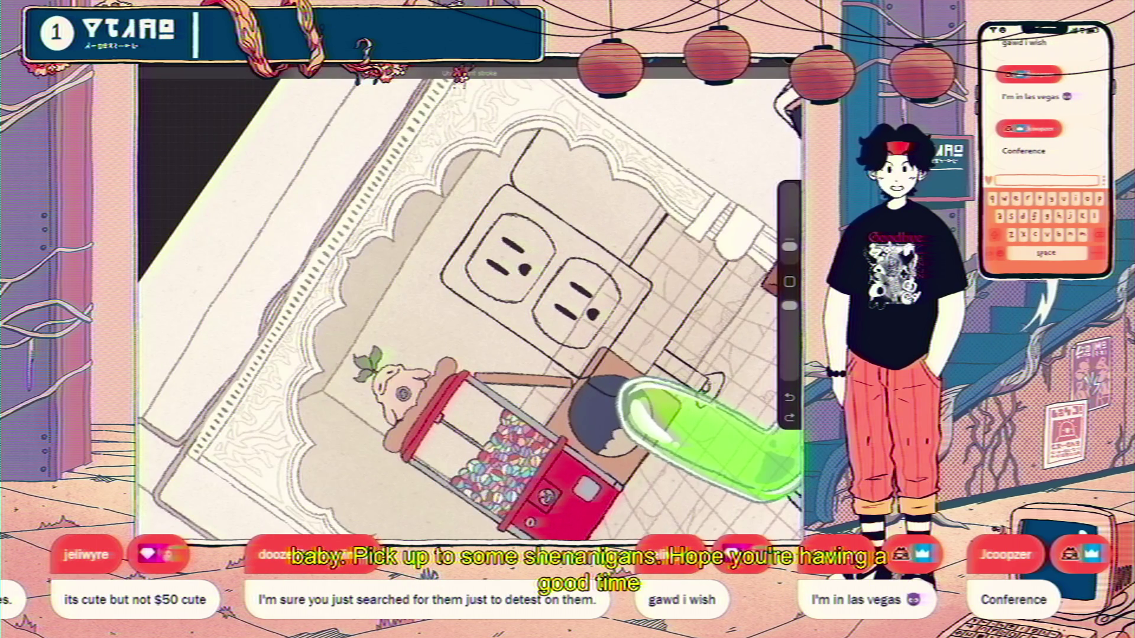
# - Begin tracing a freehand selection around the lower outlet socket
pyautogui.press('s')
pyautogui.moveTo(585, 252); pyautogui.dragTo(645, 306)
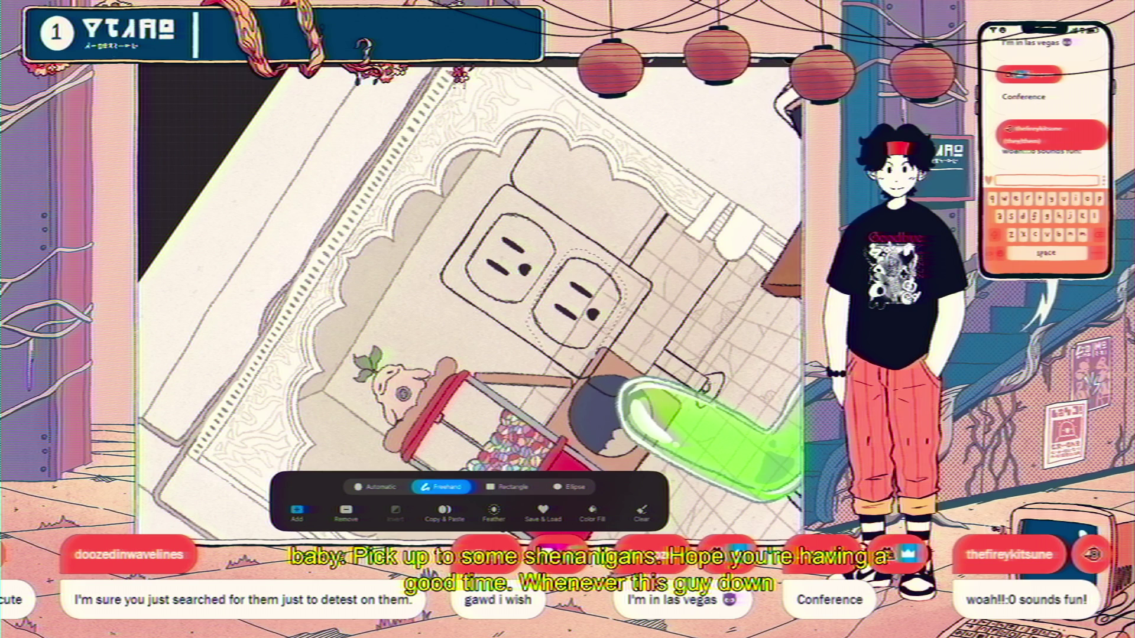
pyautogui.scroll(-1, 470, 302)
pyautogui.scroll(-1, 470, 302)
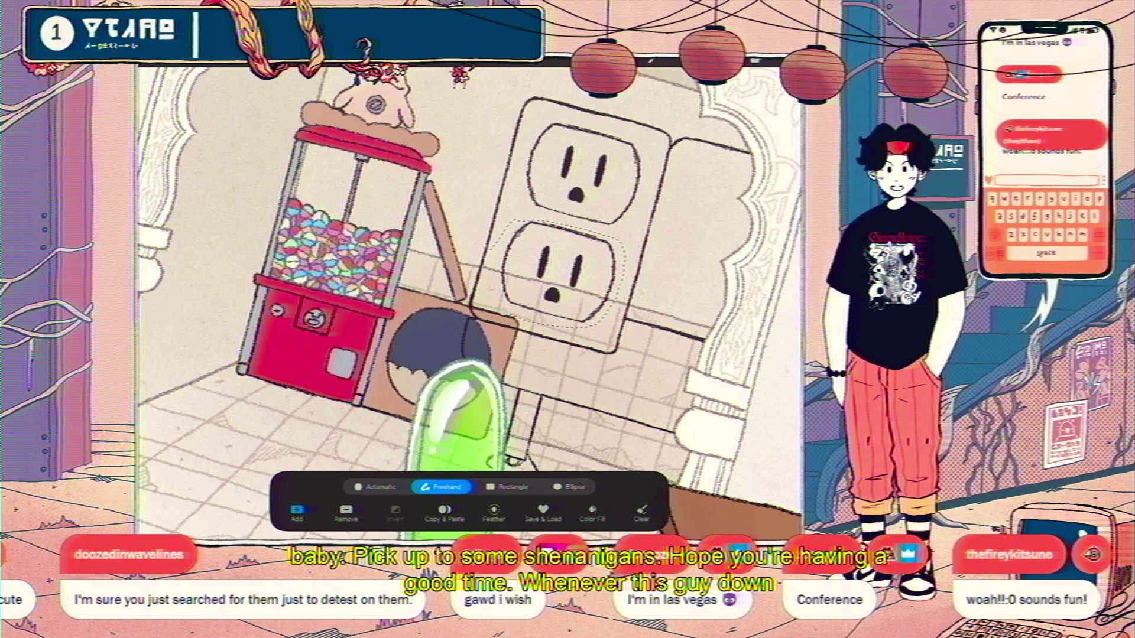
# - Transform the selected lower outlet, then undo a stray sketch stroke
pyautogui.press('v')
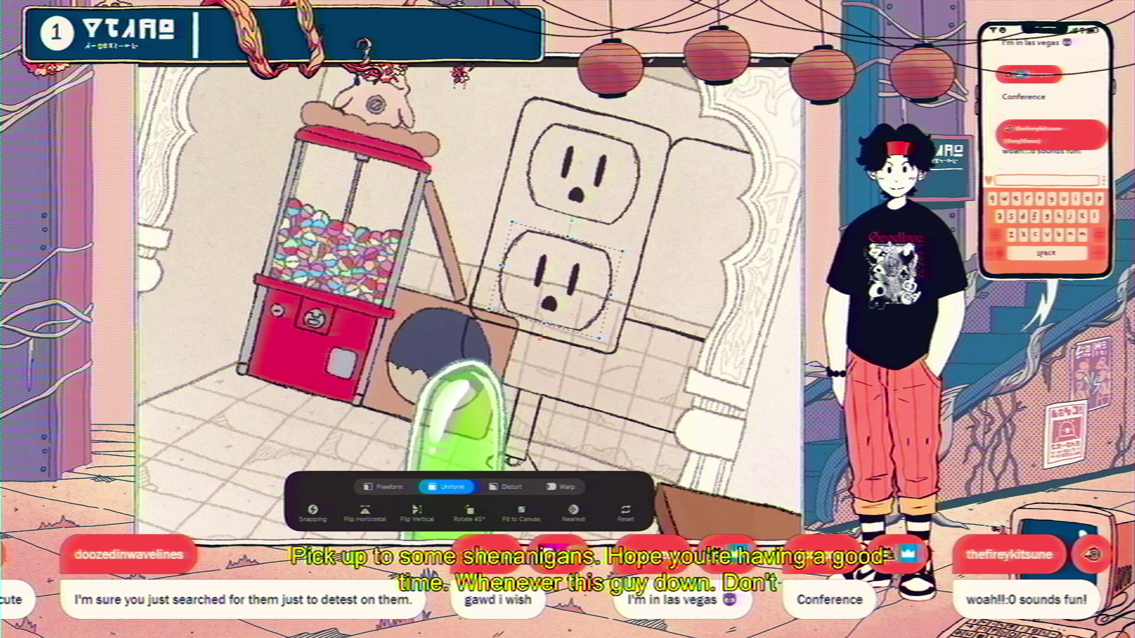
pyautogui.scroll(2, 469, 302)
pyautogui.scroll(2, 470, 301)
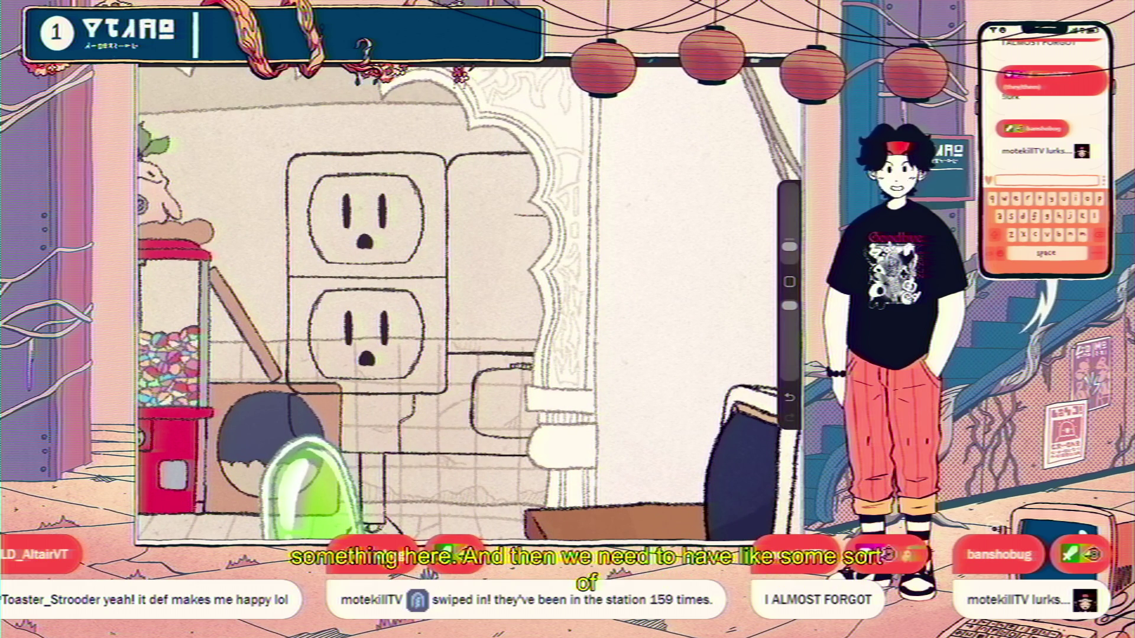
pyautogui.hotkey('ctrl', 'z')
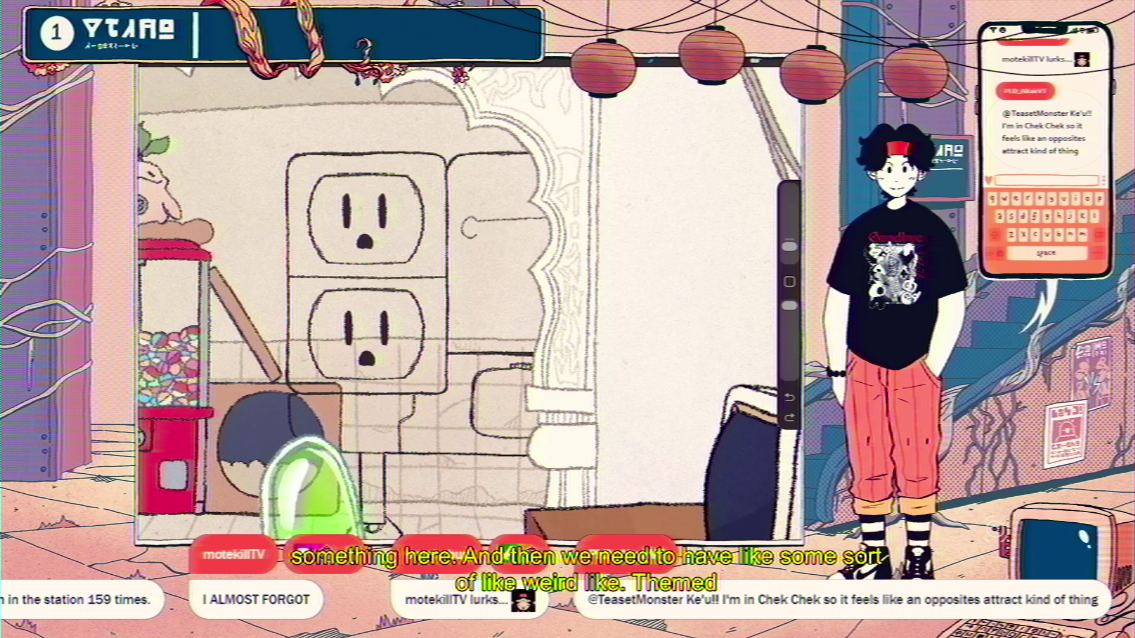
# - Undo stray strokes and sketch short horizontal handle lines on the cabinet door
pyautogui.hotkey('ctrl', 'z')
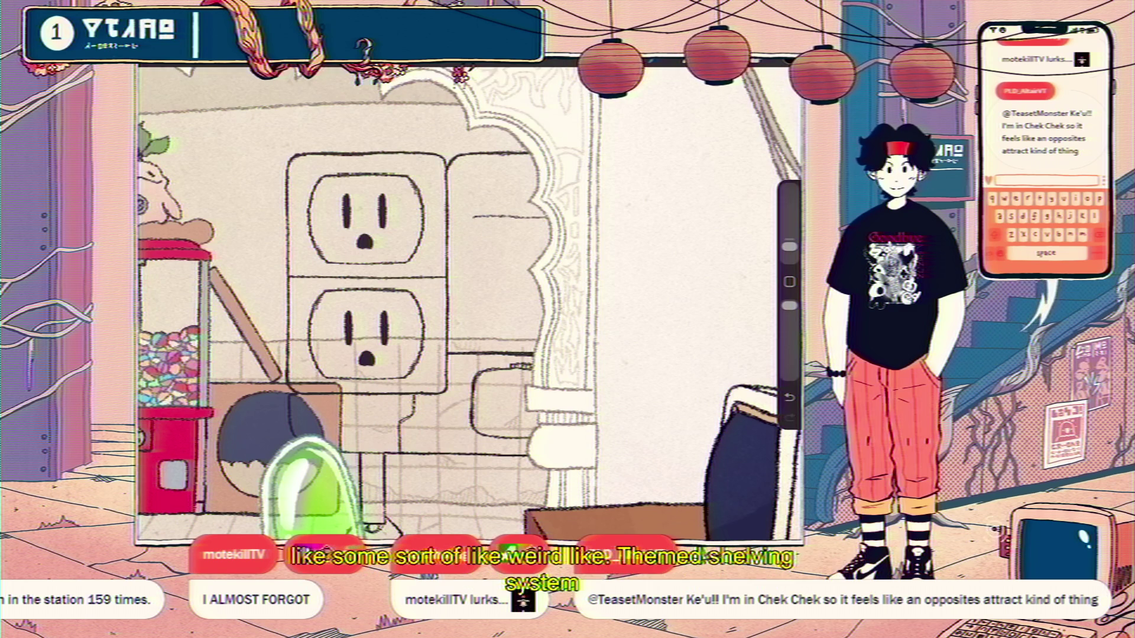
pyautogui.hotkey('ctrl', 'z')
pyautogui.moveTo(547, 217); pyautogui.dragTo(467, 215)
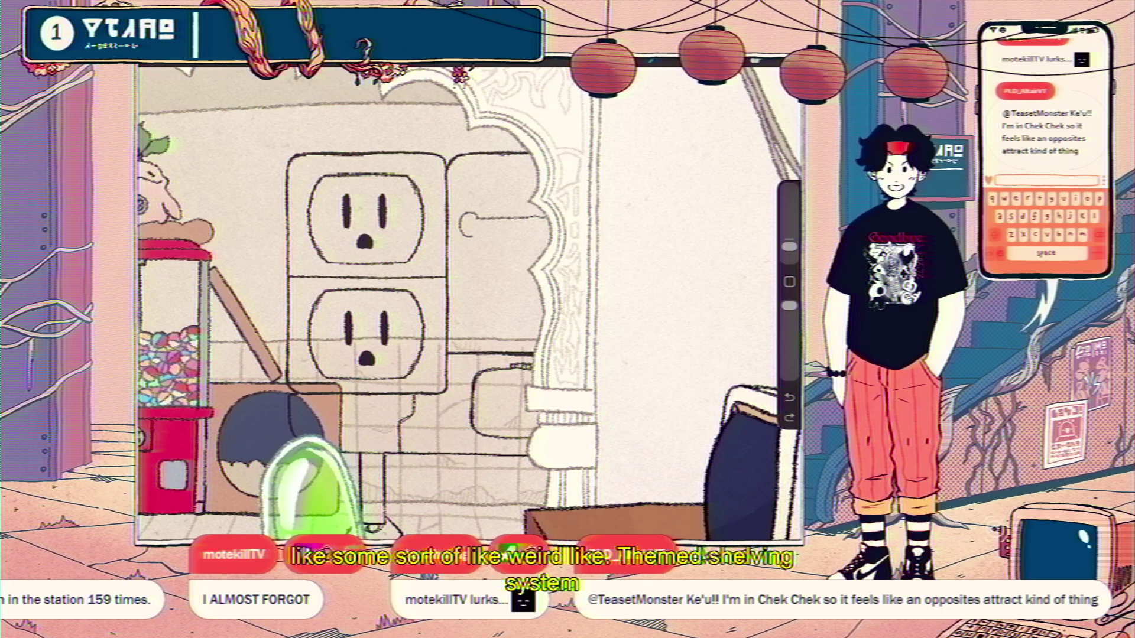
pyautogui.moveTo(543, 228); pyautogui.dragTo(518, 228)
pyautogui.scroll(2, 470, 302)
pyautogui.scroll(2, 403, 303)
pyautogui.hotkey('ctrl', 'z')
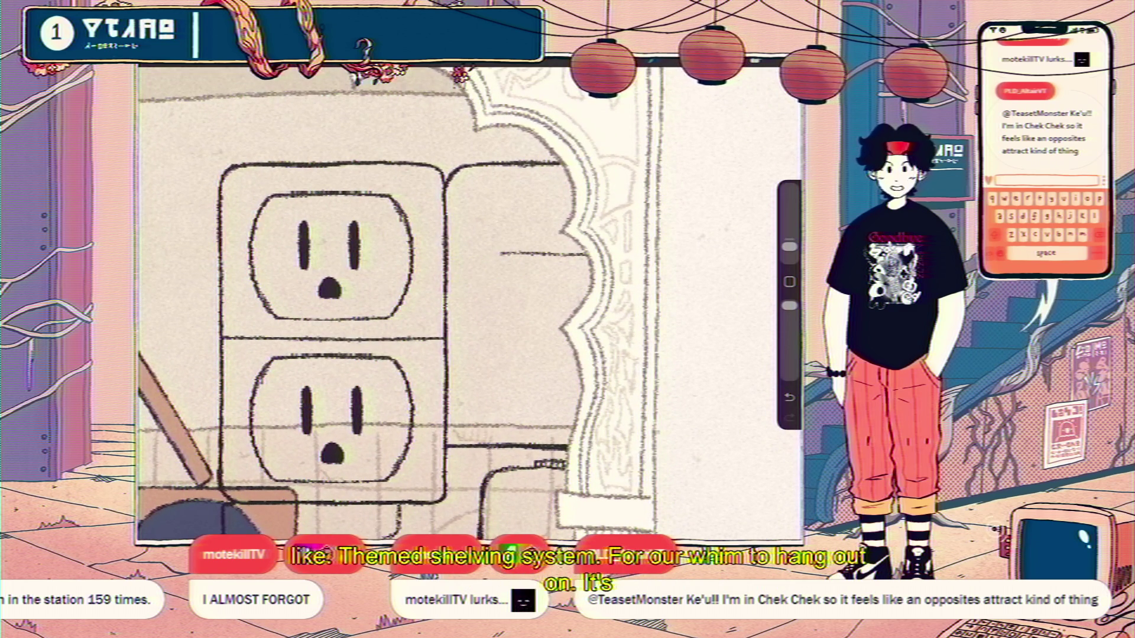
# - Redraw the short bar lines and add a curved hook at the left end for the knob
pyautogui.moveTo(550, 270); pyautogui.dragTo(516, 271)
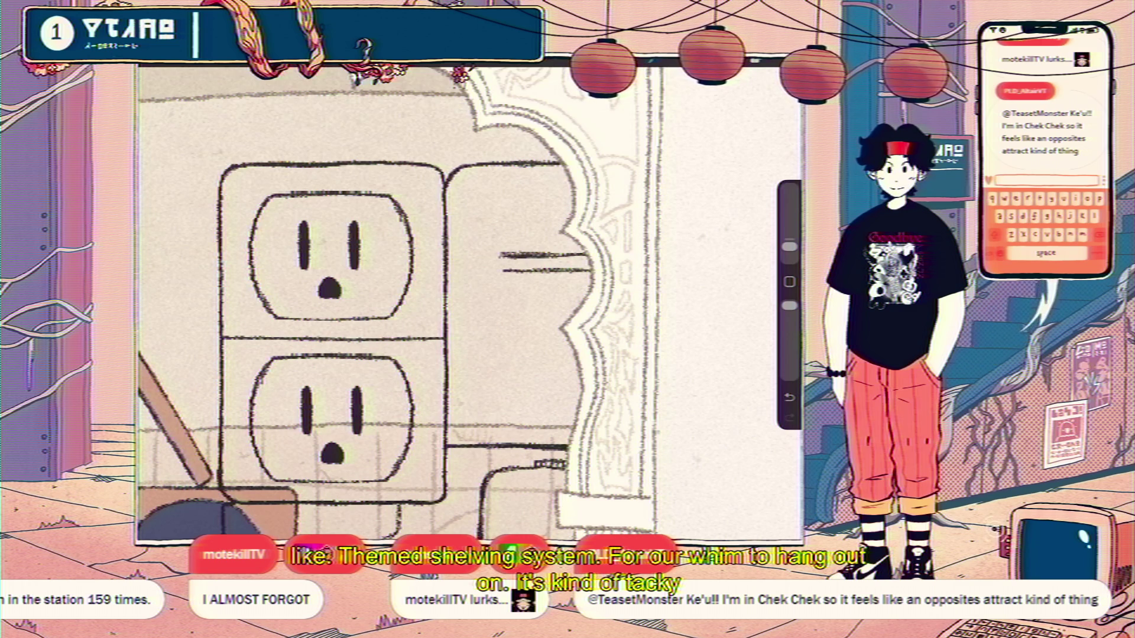
pyautogui.hotkey('ctrl', 'z')
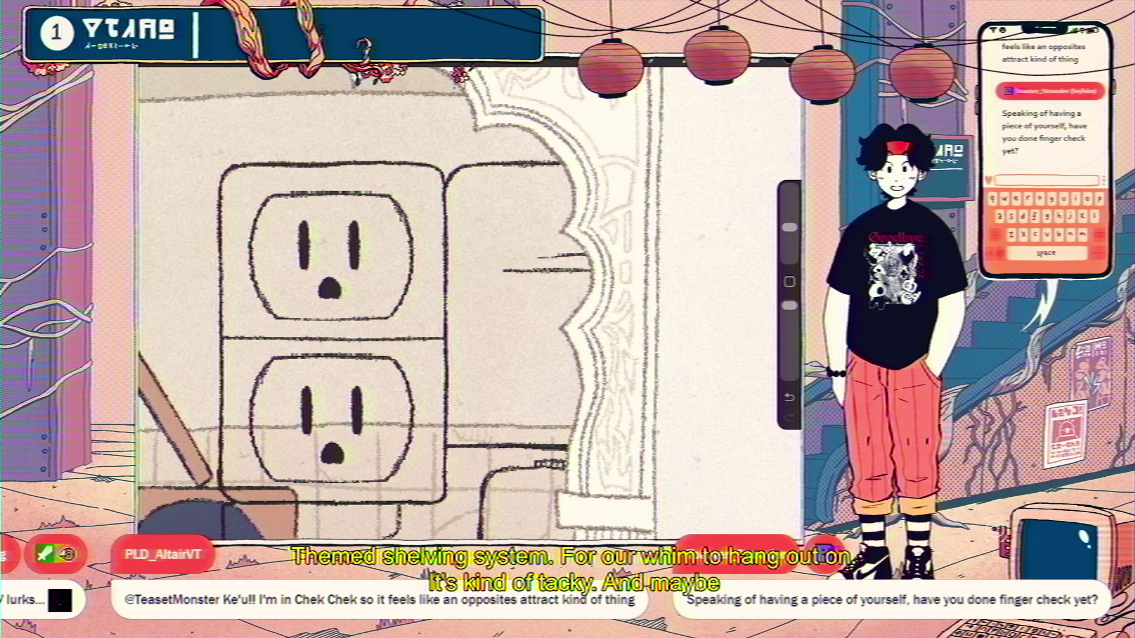
pyautogui.moveTo(586, 257); pyautogui.dragTo(507, 257)
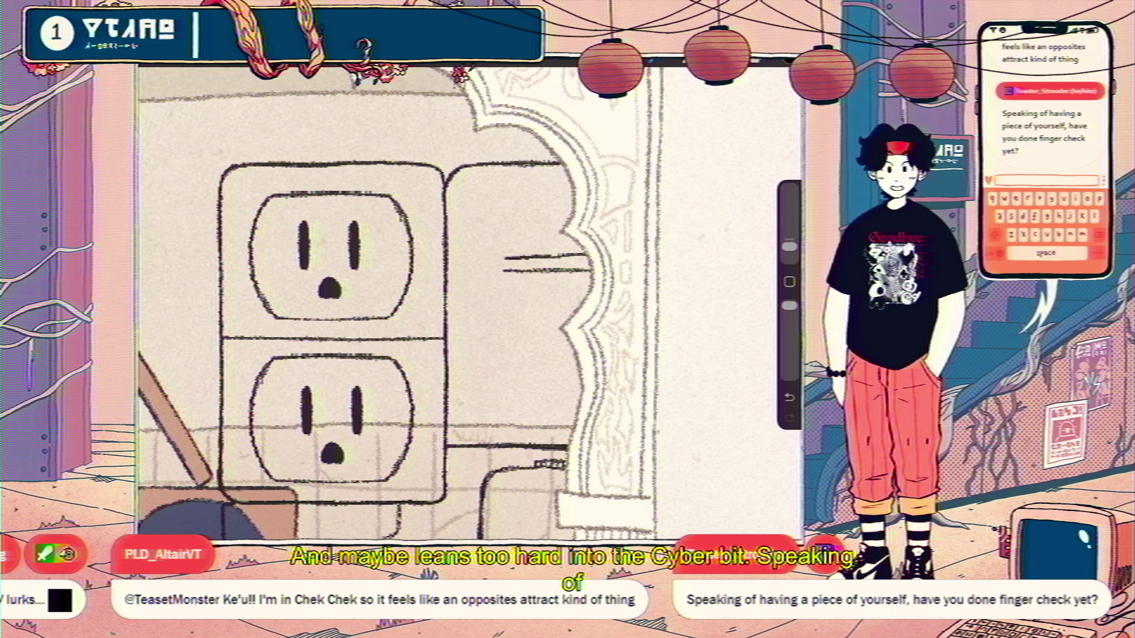
pyautogui.scroll(5, 426, 302)
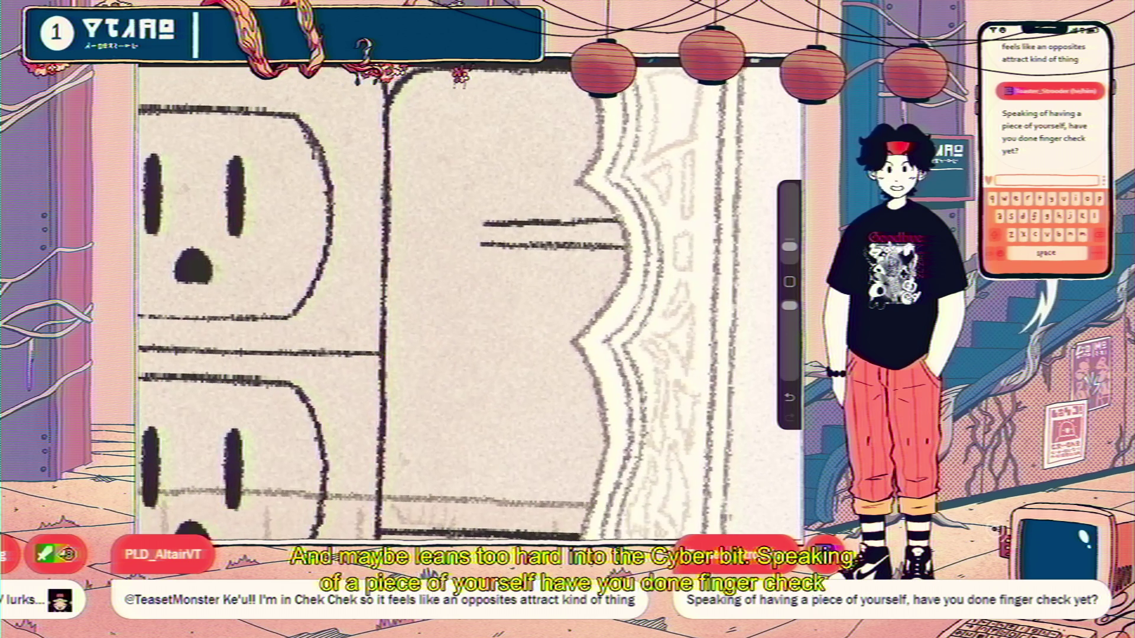
pyautogui.moveTo(480, 215)
pyautogui.mouseDown()
pyautogui.moveTo(466, 209)
pyautogui.moveTo(459, 257)
pyautogui.moveTo(479, 243)
pyautogui.moveTo(457, 256)
pyautogui.moveTo(458, 228)
pyautogui.mouseUp()
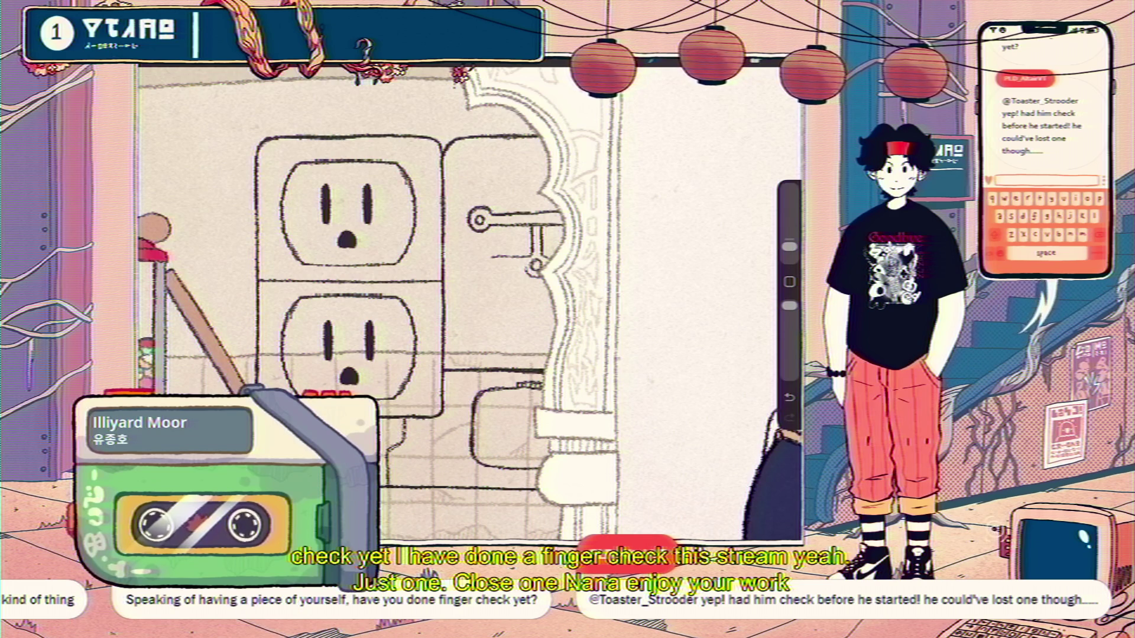
pyautogui.scroll(2, 403, 301)
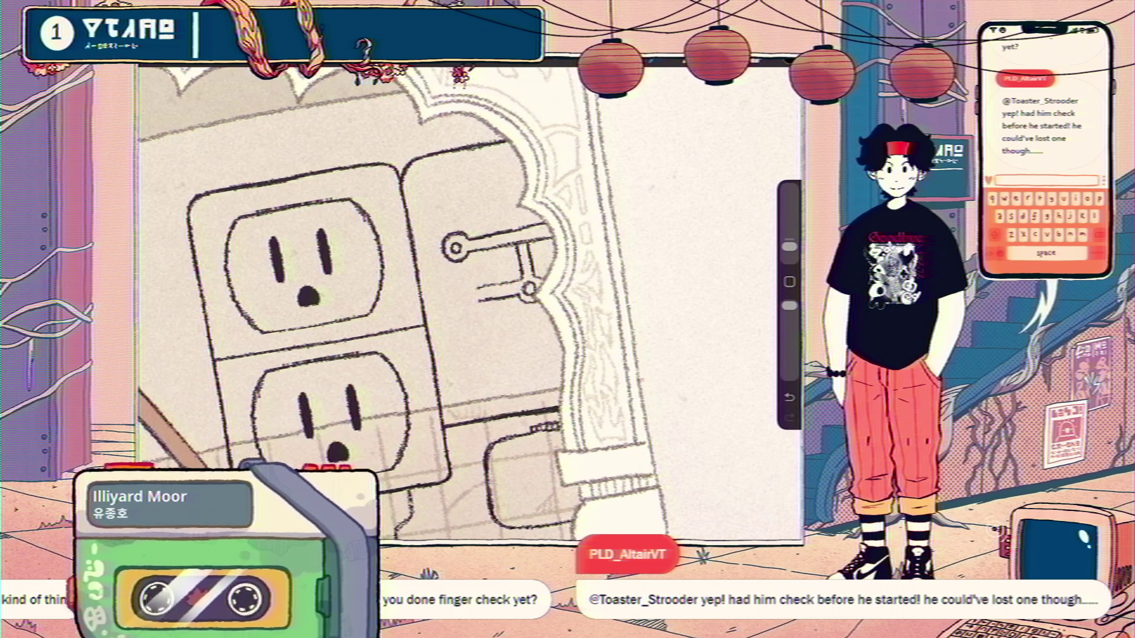
pyautogui.scroll(2, 404, 302)
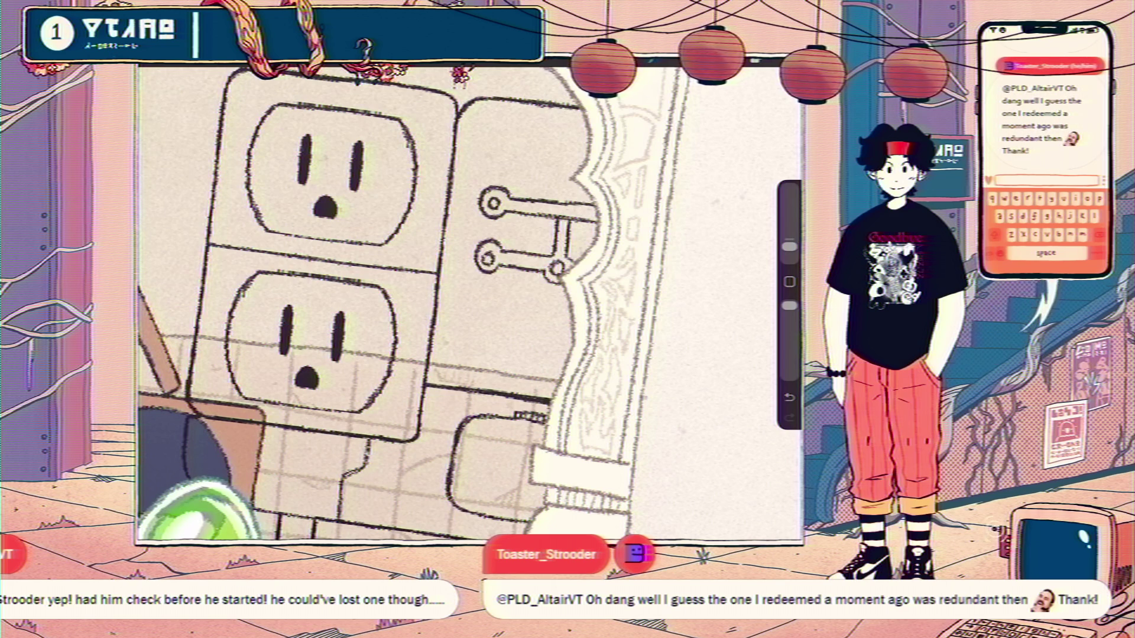
pyautogui.scroll(-3, 468, 303)
pyautogui.scroll(2, 479, 293)
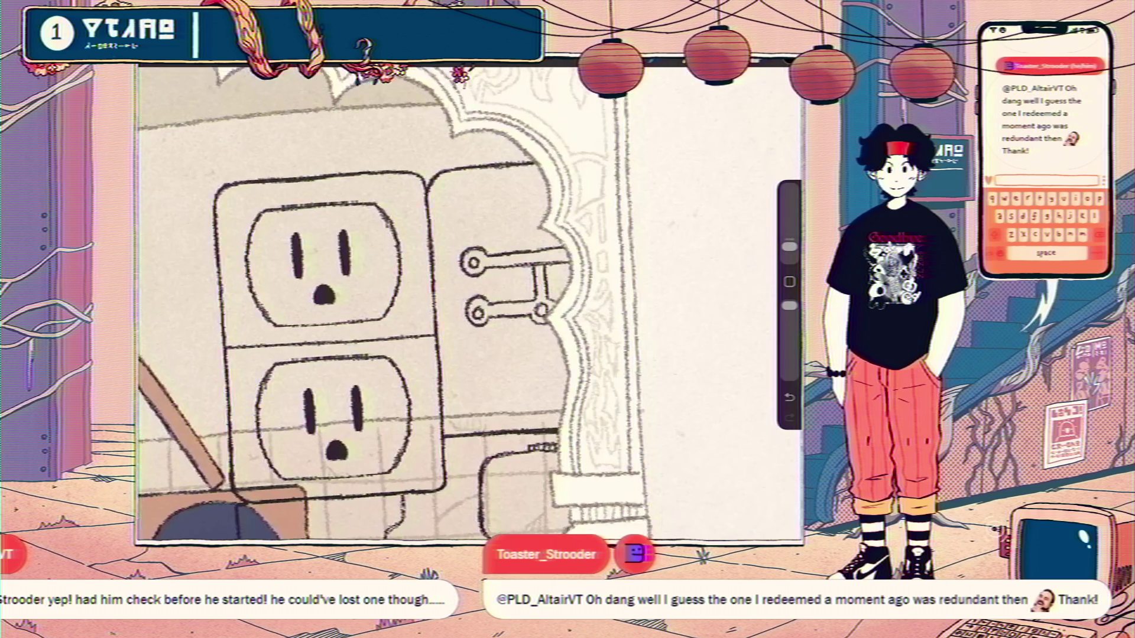
pyautogui.scroll(1, 479, 292)
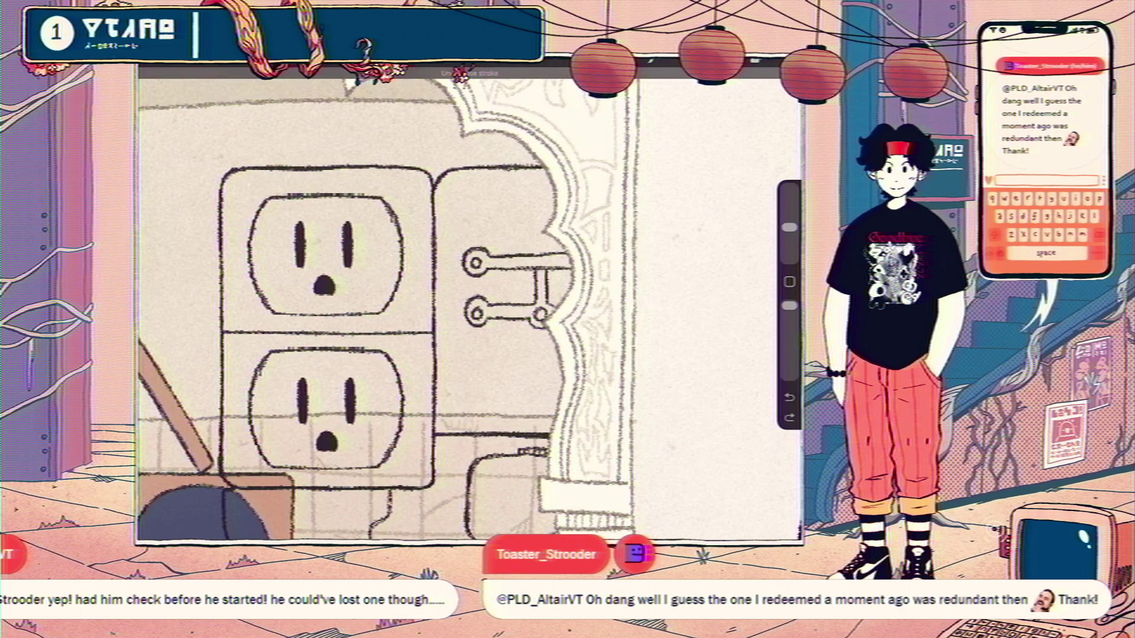
# - Reduce the brush size and start a freehand selection around the upper knob
pyautogui.moveTo(788, 227); pyautogui.dragTo(788, 239)
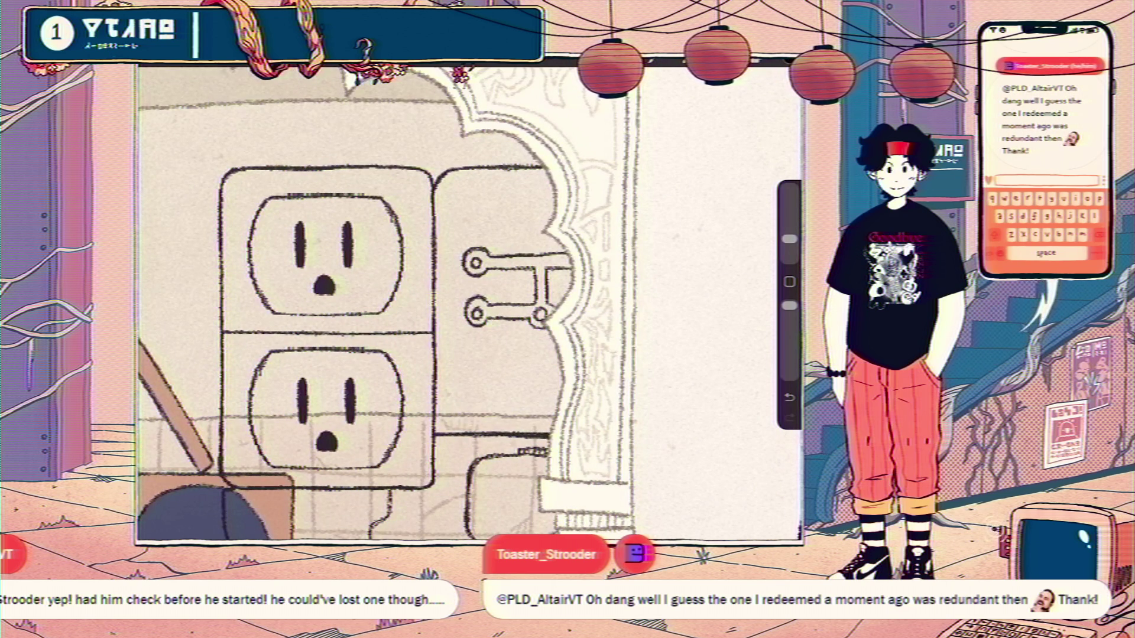
pyautogui.press('s')
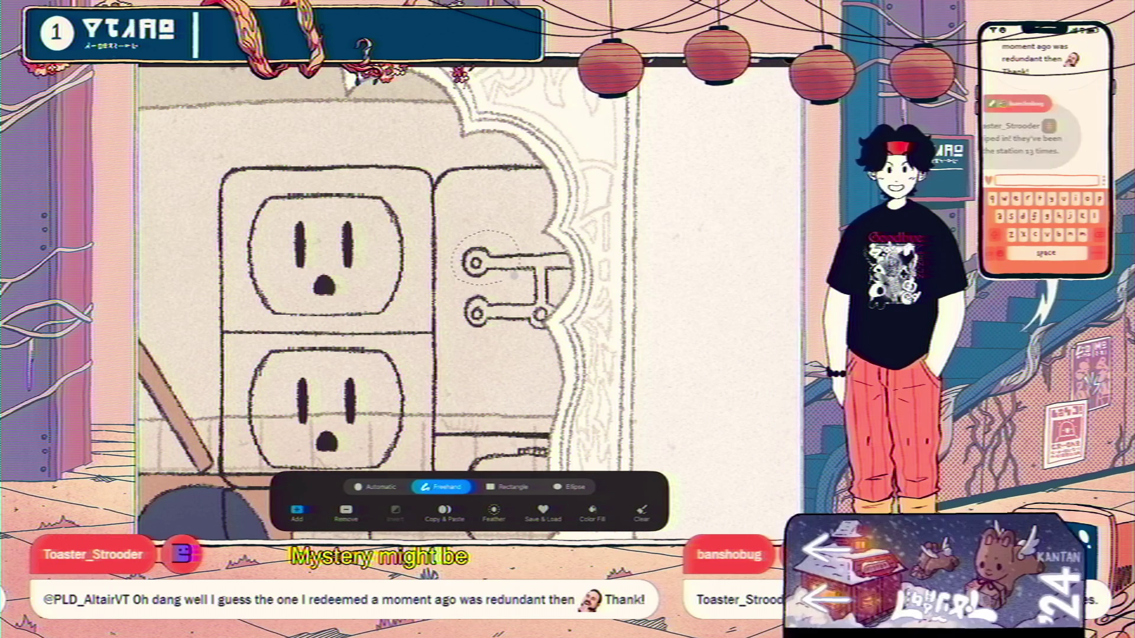
# - Nudge the selected upper knob shape one step left with Transform and commit it
pyautogui.press('v')
pyautogui.press('Left')
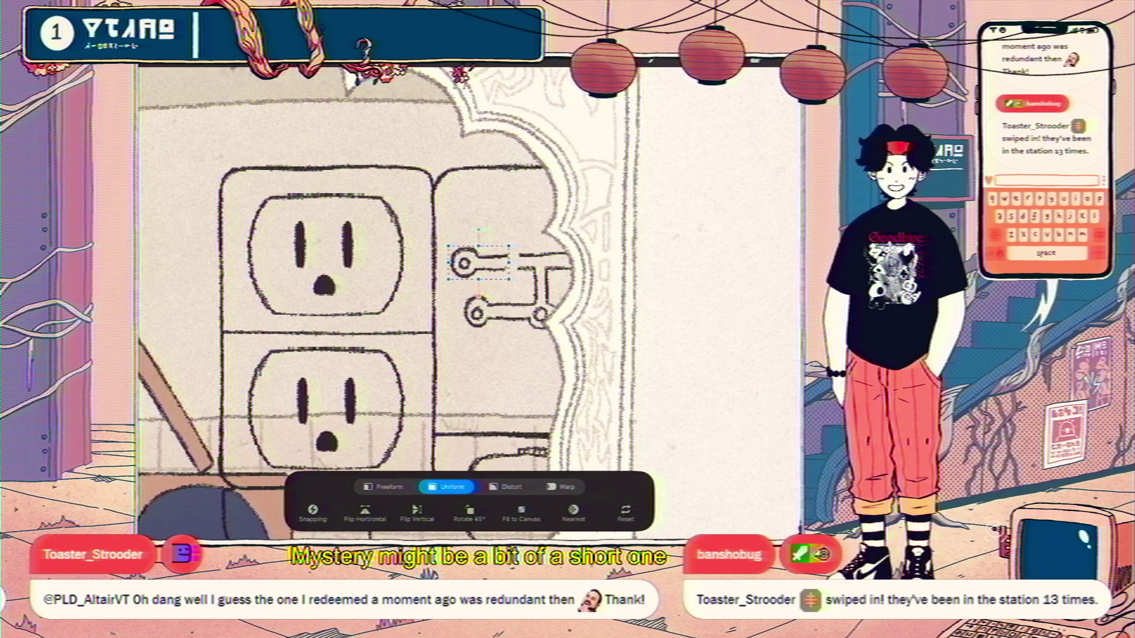
pyautogui.press('v')
pyautogui.scroll(3, 402, 303)
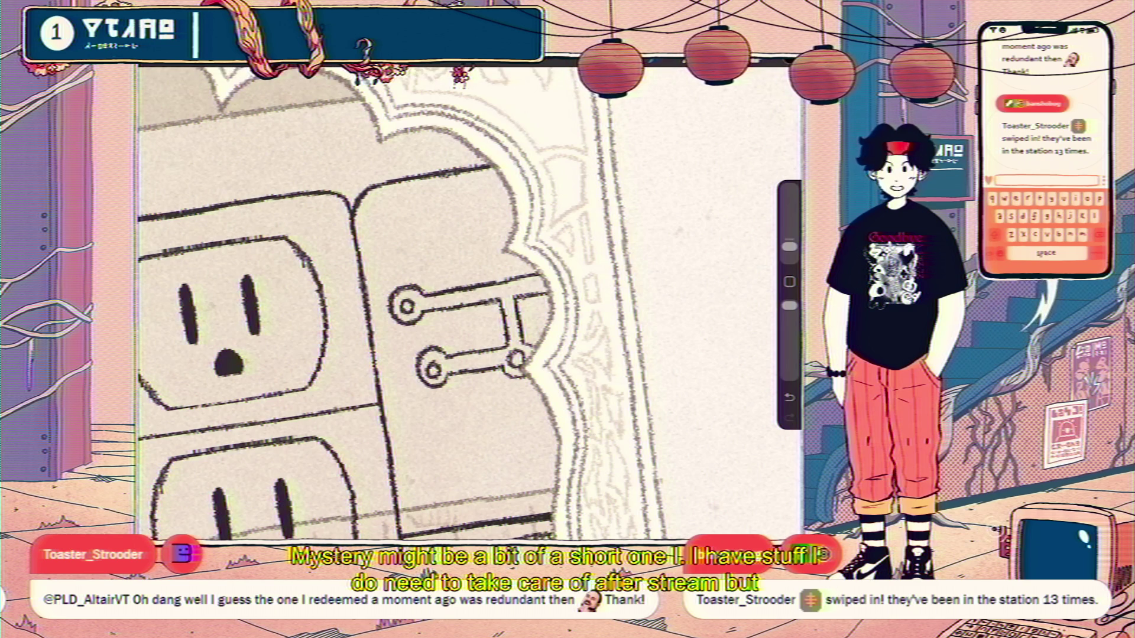
pyautogui.scroll(-5, 470, 302)
pyautogui.scroll(2, 470, 302)
pyautogui.scroll(3, 471, 301)
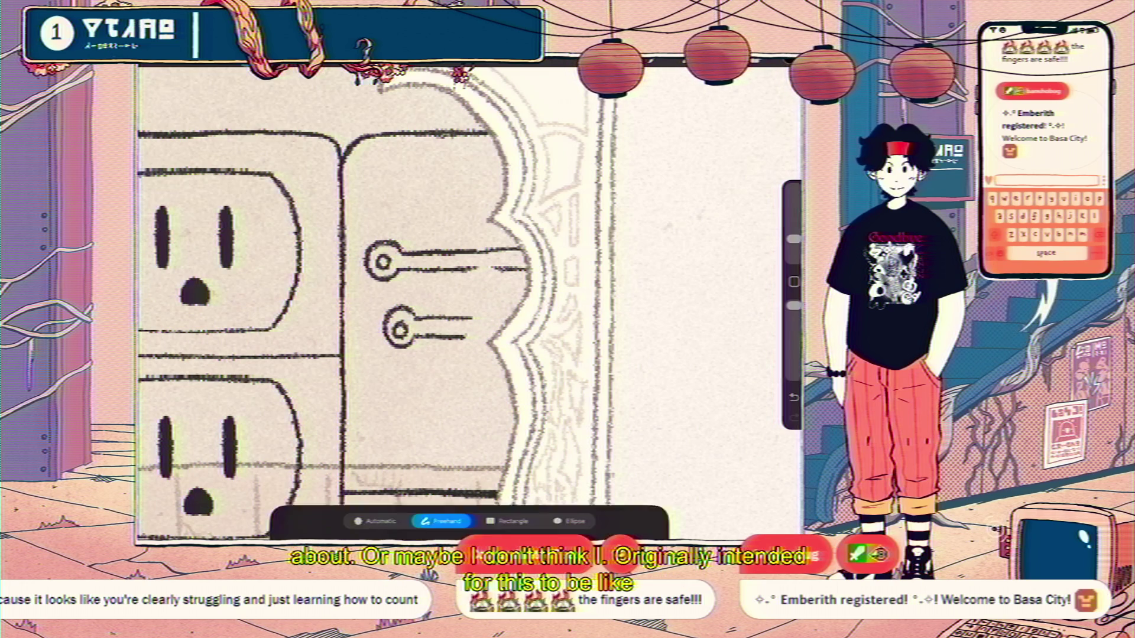
# - Lasso a freehand selection around the redrawn lower knob and its bar
pyautogui.moveTo(377, 306); pyautogui.dragTo(461, 372)
# - Move the selected lower knob-and-bar shape about 25 px to the right
pyautogui.press('v')
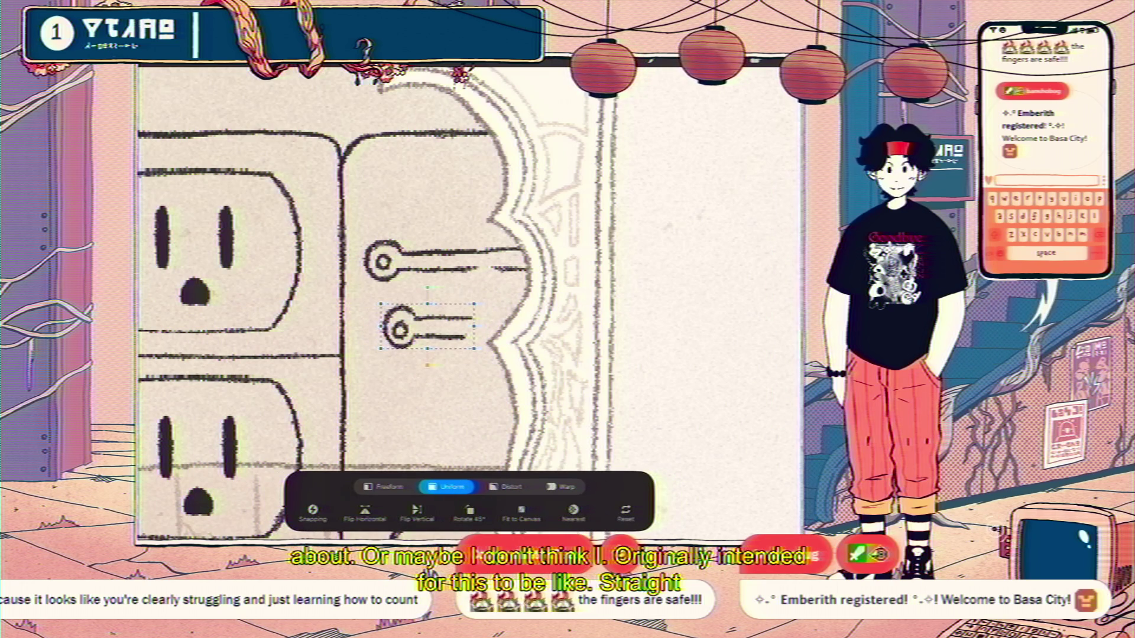
pyautogui.moveTo(434, 328); pyautogui.dragTo(452, 330)
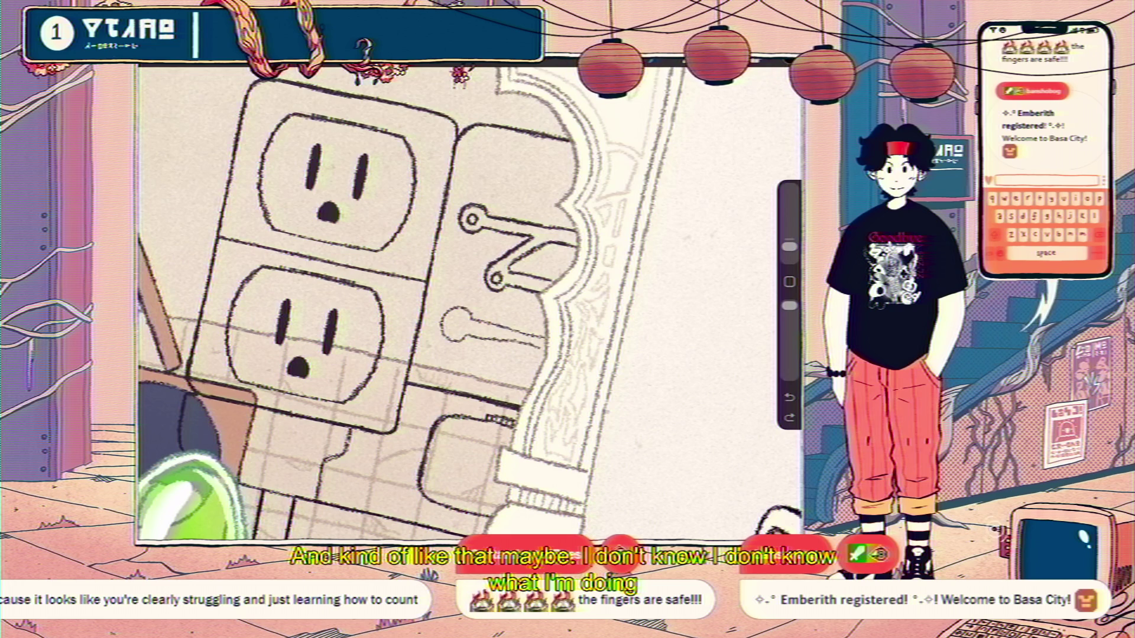
# - Undo the last circle-and-line knob stroke before colouring the outlets
pyautogui.hotkey('ctrl', 'z')
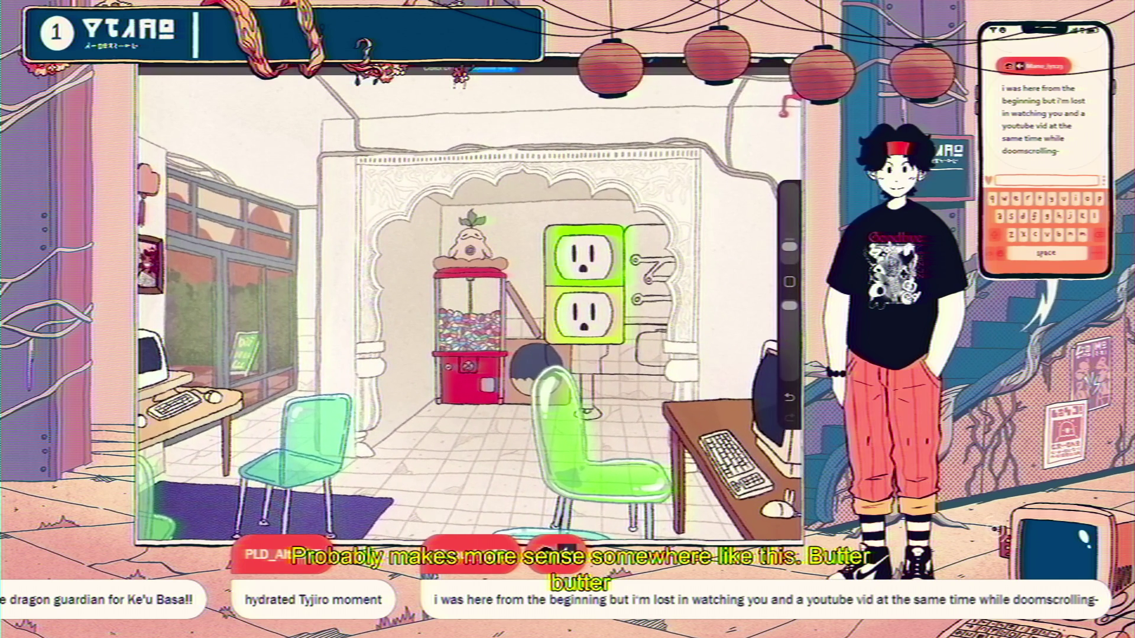
# - Pick a darkish green and ColorDrop it below the outlets, undoing fills that flood the background
pyautogui.moveTo(645, 277); pyautogui.dragTo(678, 278)
pyautogui.moveTo(690, 203); pyautogui.dragTo(699, 186)
pyautogui.moveTo(789, 73); pyautogui.dragTo(576, 360)
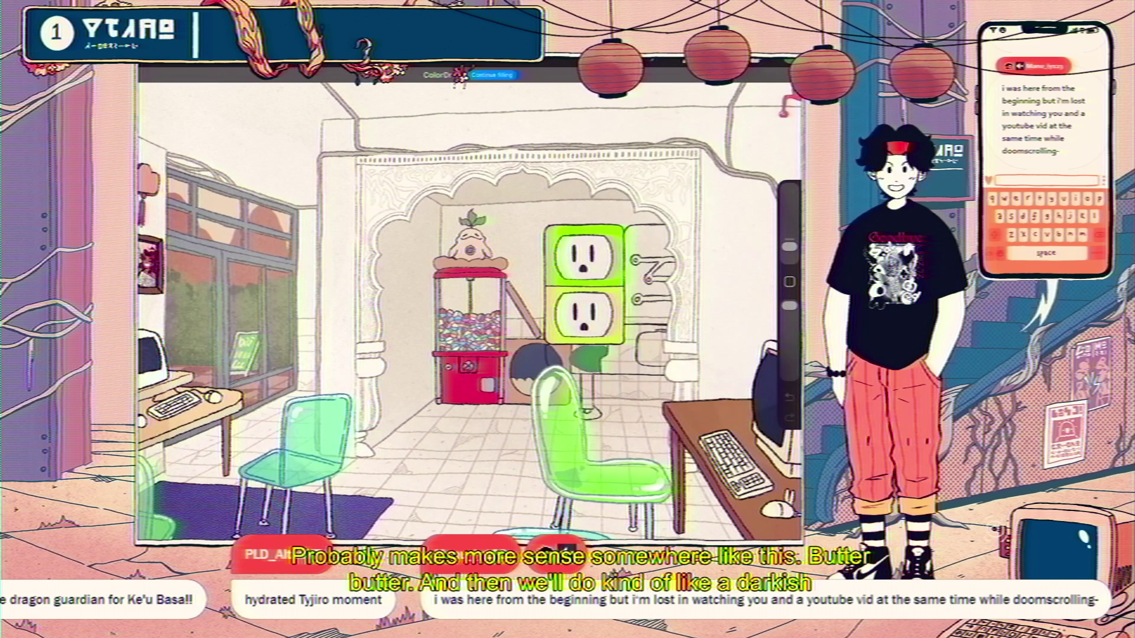
pyautogui.click(399, 267)
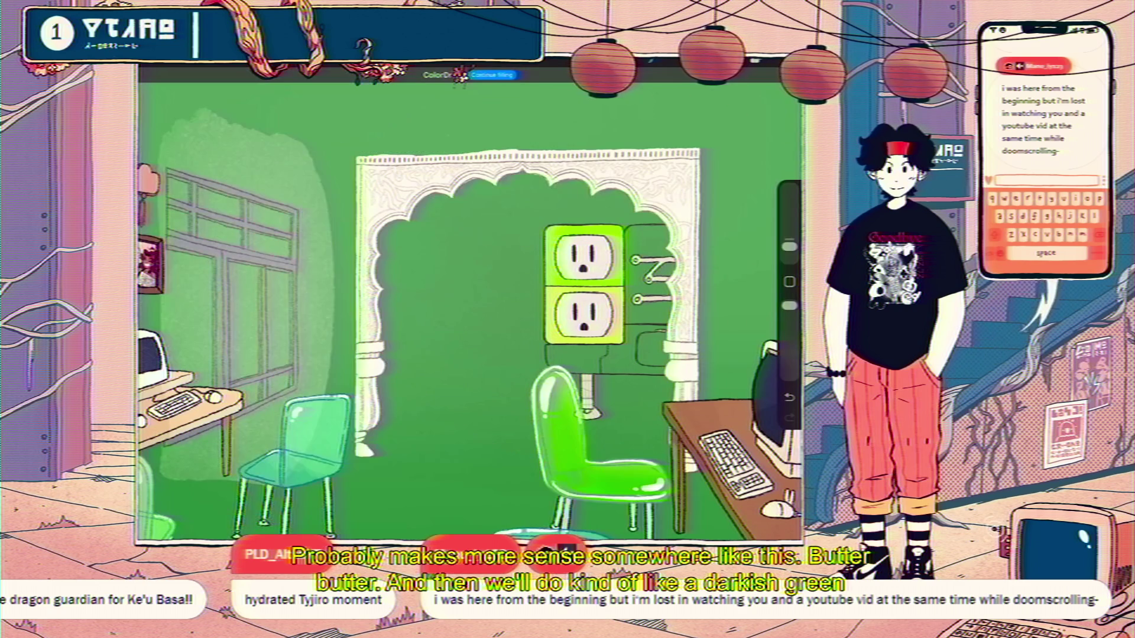
pyautogui.hotkey('ctrl', 'z')
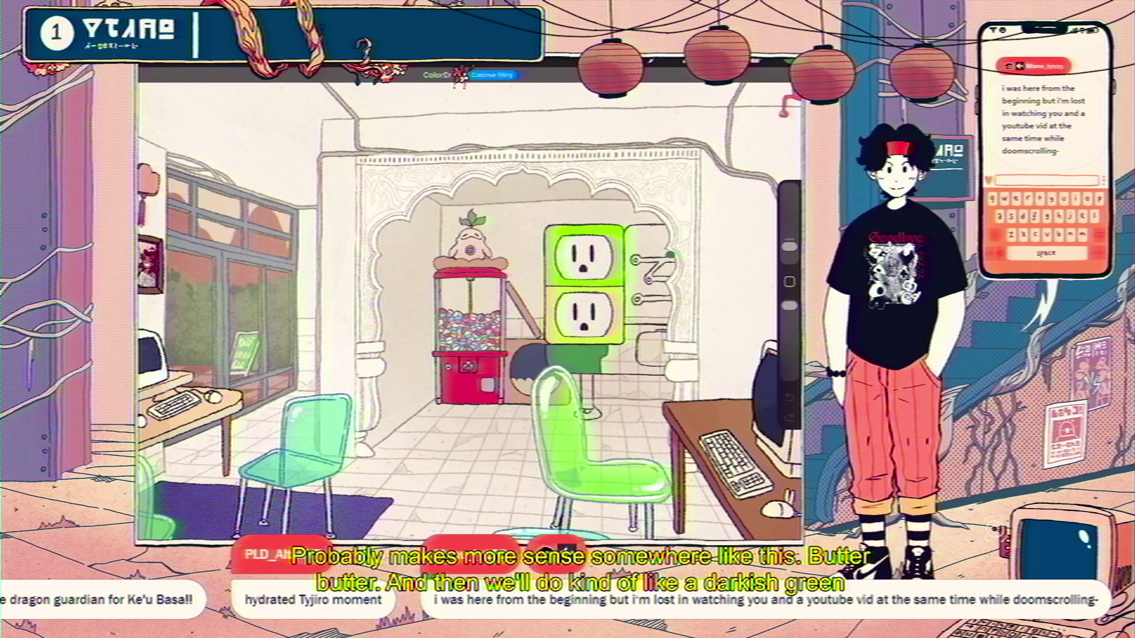
pyautogui.scroll(3, 470, 297)
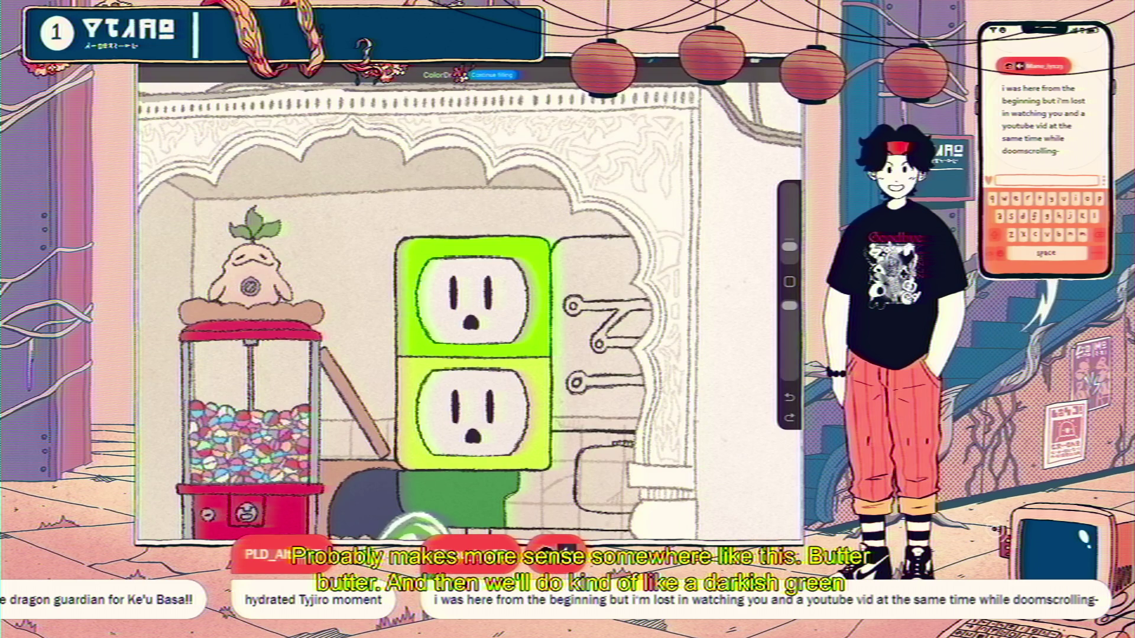
pyautogui.click(266, 177)
pyautogui.scroll(-3, 470, 310)
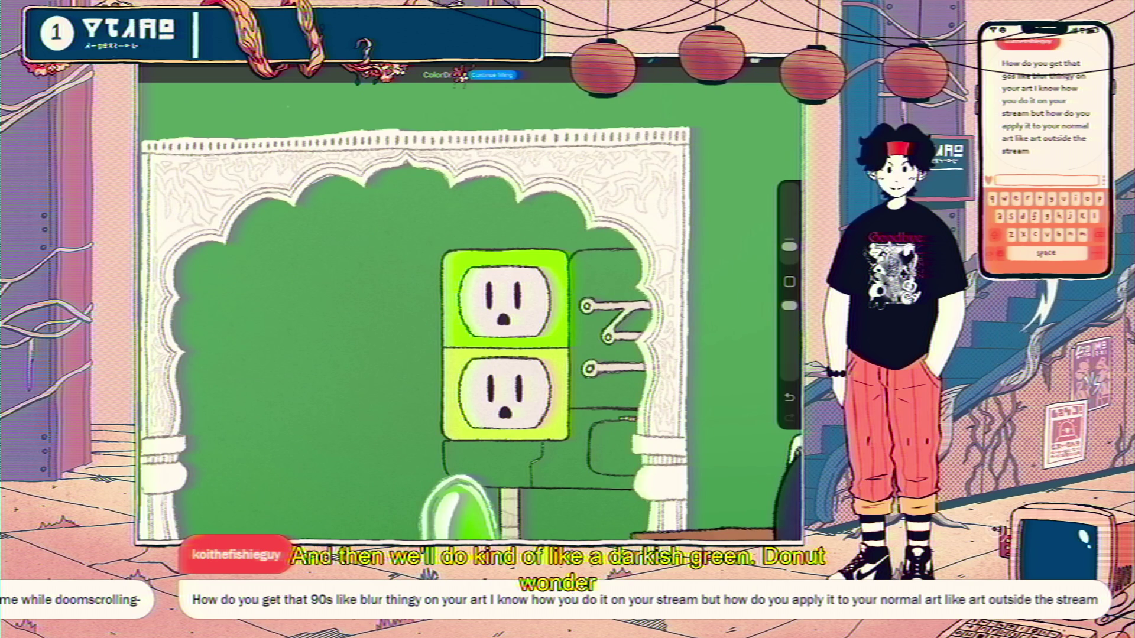
pyautogui.hotkey('ctrl', 'z')
pyautogui.click(497, 457)
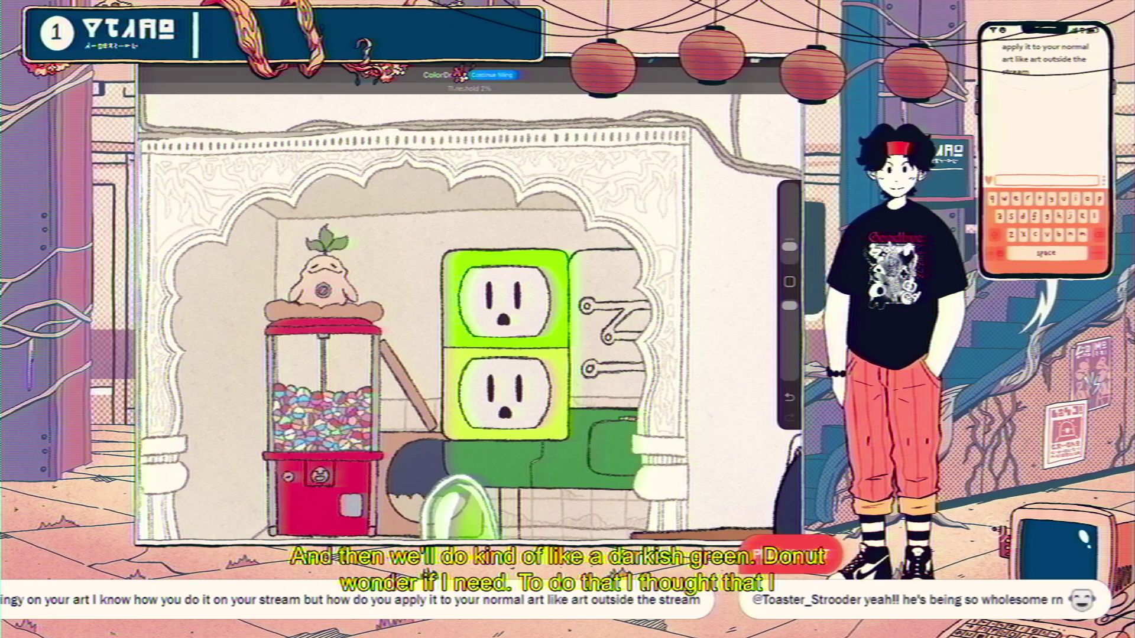
# - Show the recently used brushes in the Brush Library for the next green pass
pyautogui.click(764, 63)
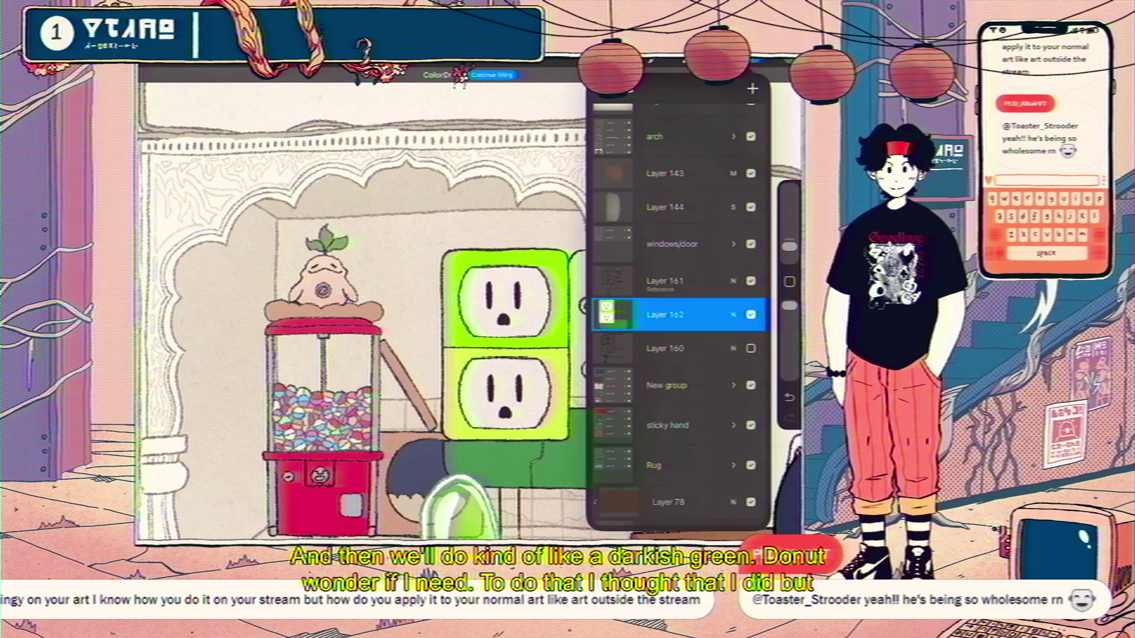
pyautogui.click(652, 61)
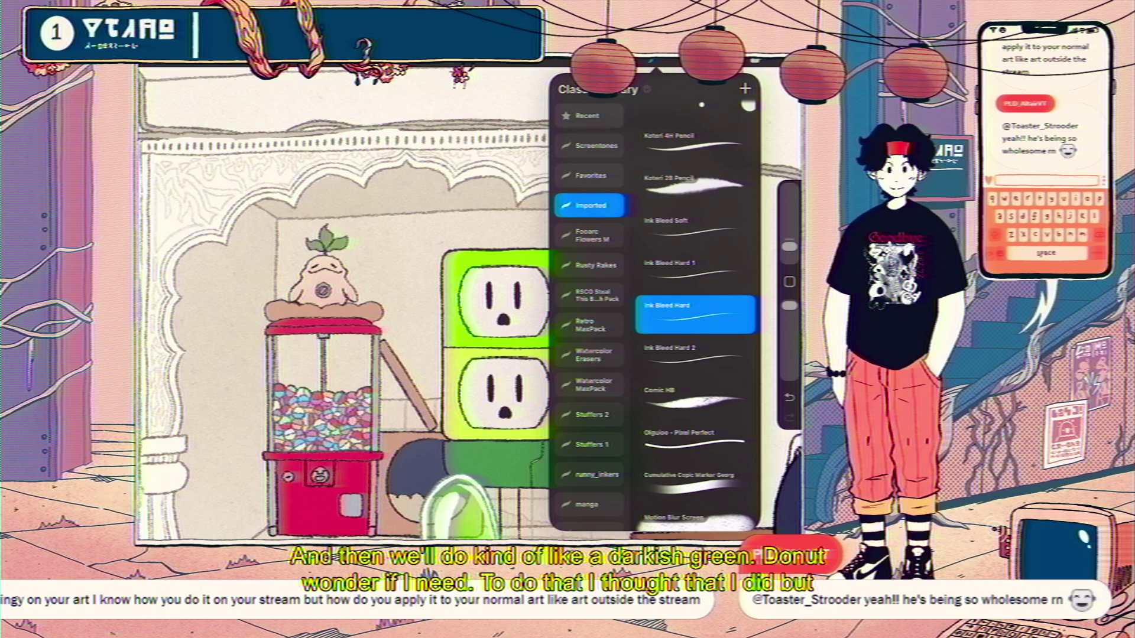
pyautogui.click(589, 116)
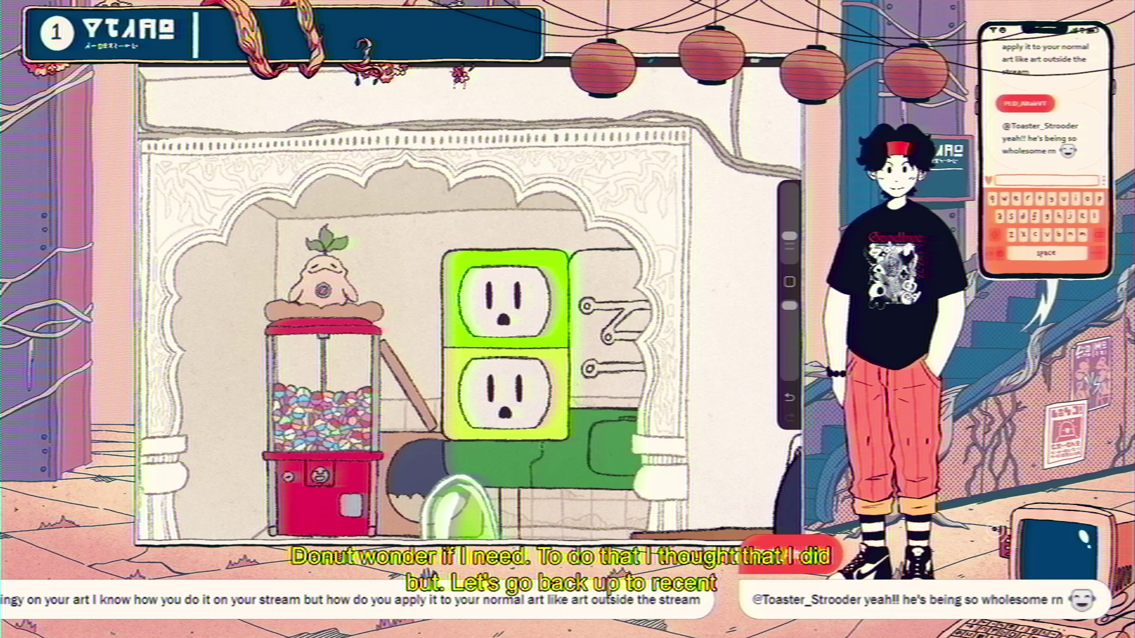
pyautogui.scroll(-5, 548, 250)
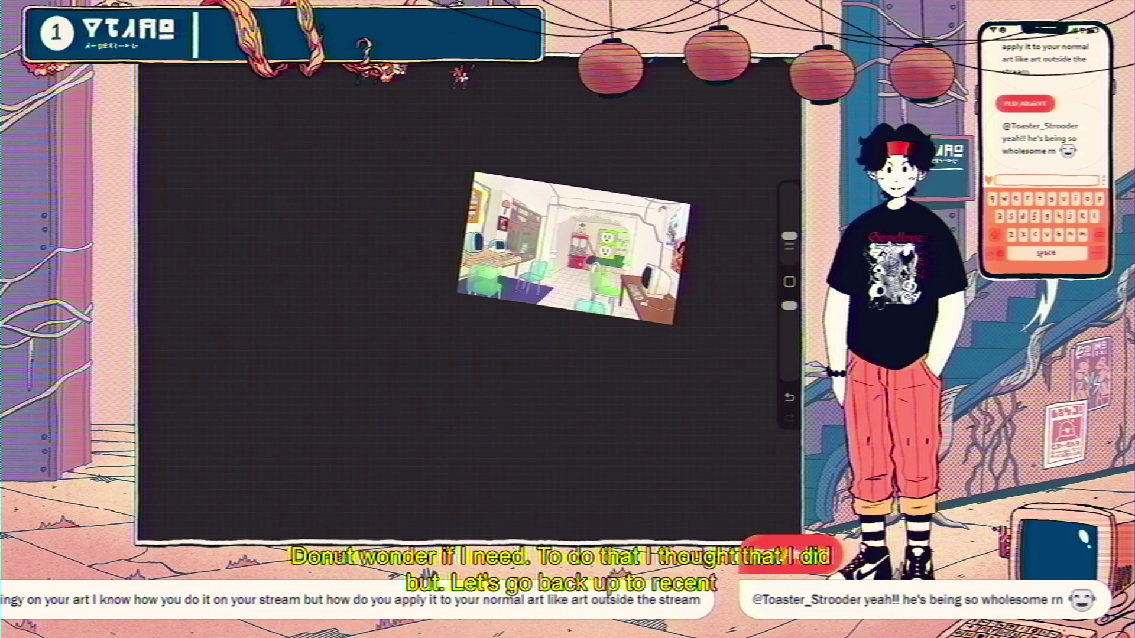
pyautogui.scroll(3, 548, 251)
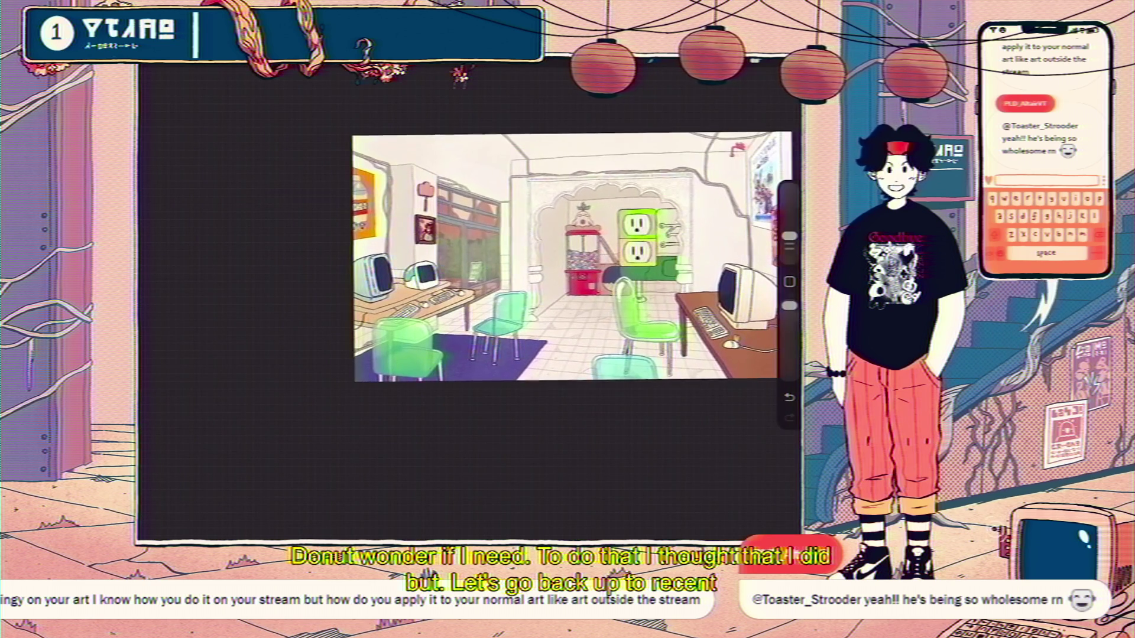
pyautogui.click(752, 64)
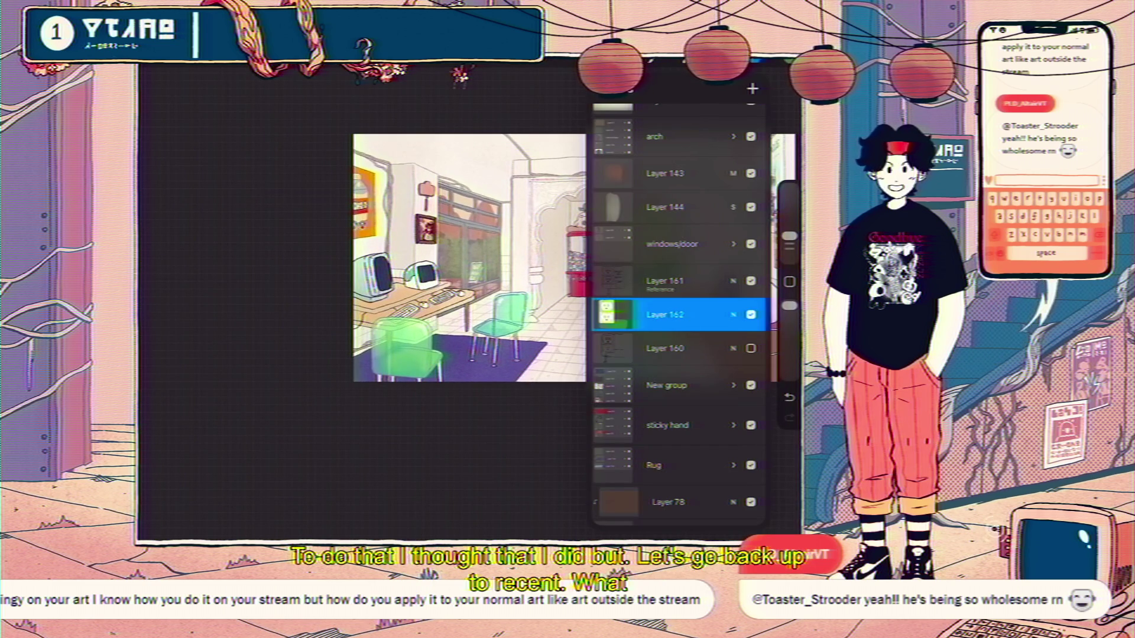
pyautogui.click(190, 69)
pyautogui.scroll(1, 574, 257)
pyautogui.scroll(2, 496, 267)
pyautogui.scroll(2, 470, 284)
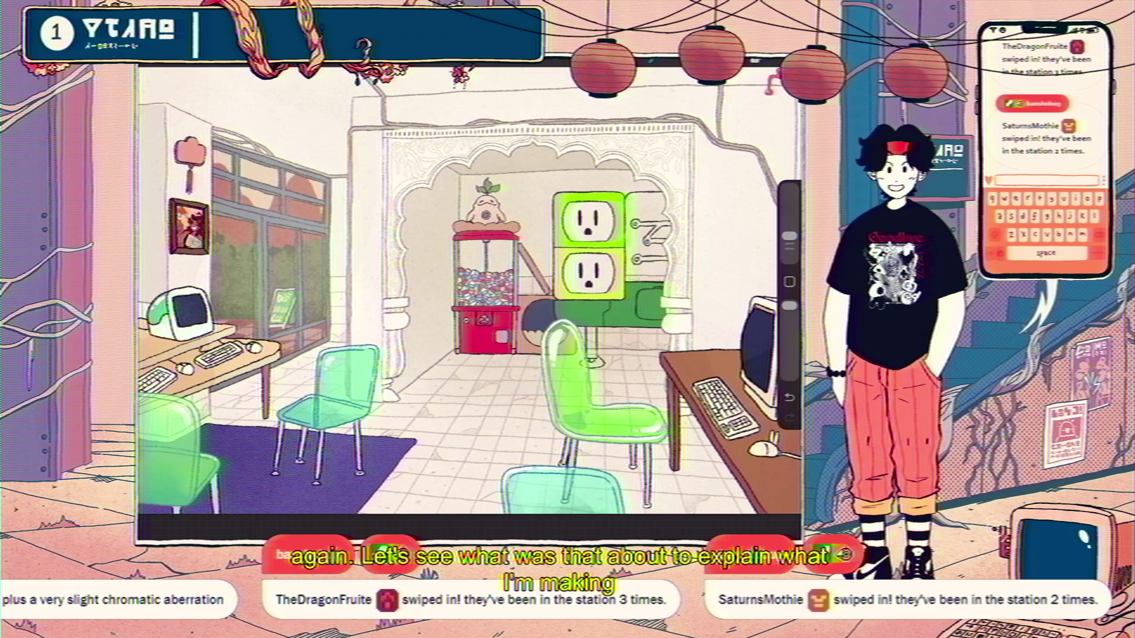
pyautogui.scroll(-3, 470, 289)
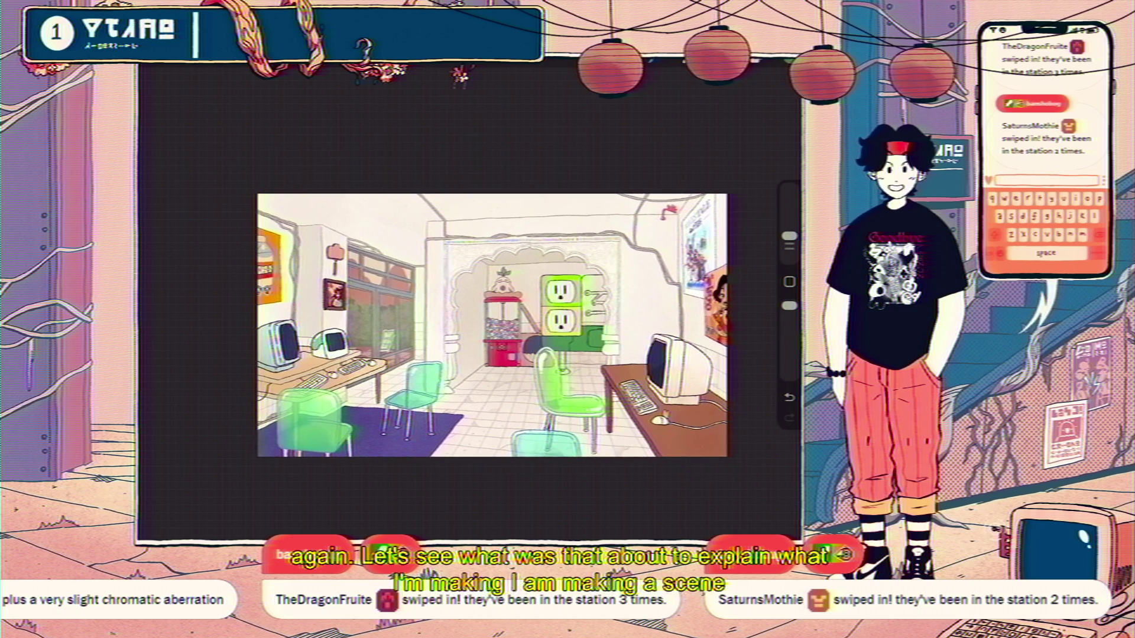
pyautogui.scroll(1, 492, 324)
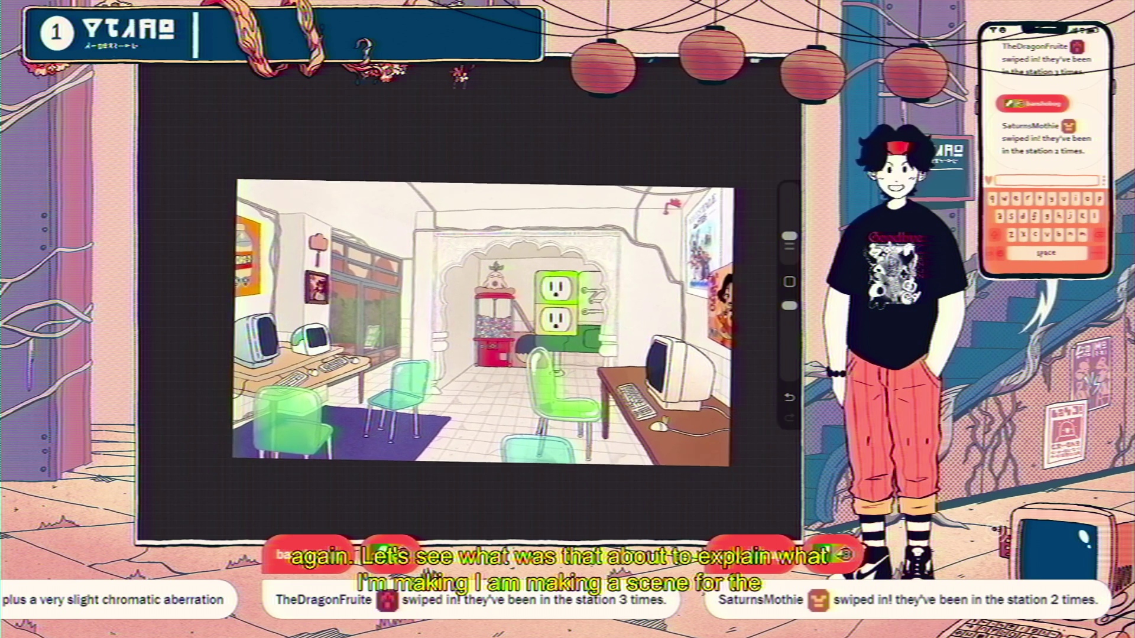
pyautogui.scroll(2, 492, 324)
pyautogui.scroll(-1, 479, 315)
pyautogui.scroll(-2, 404, 315)
pyautogui.scroll(2, 421, 315)
pyautogui.scroll(-1, 426, 315)
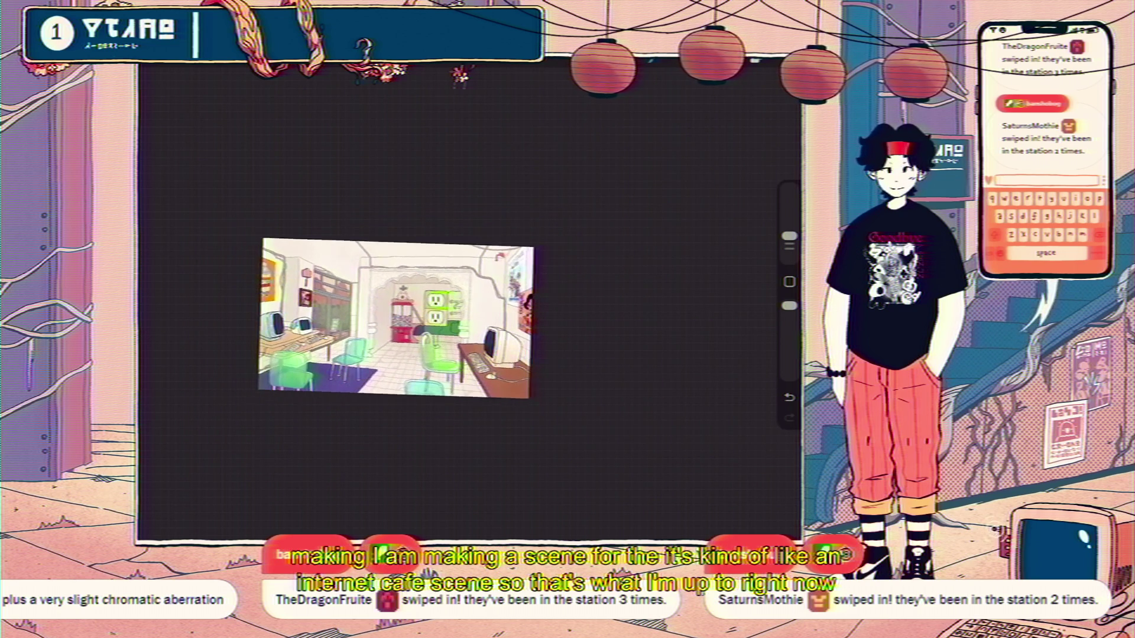
pyautogui.scroll(2, 491, 348)
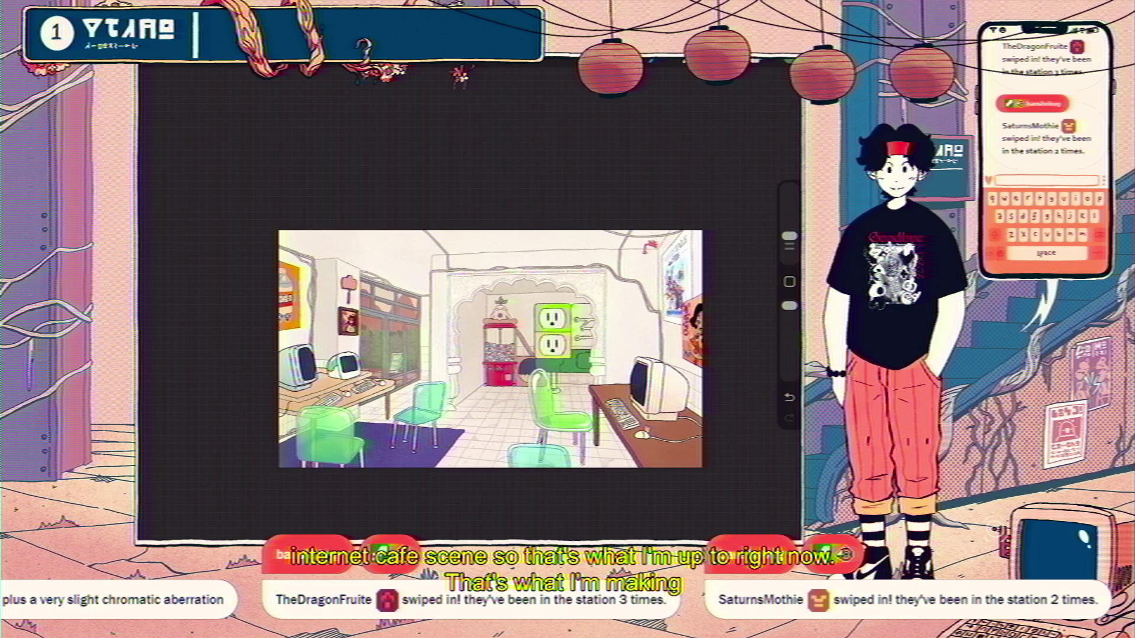
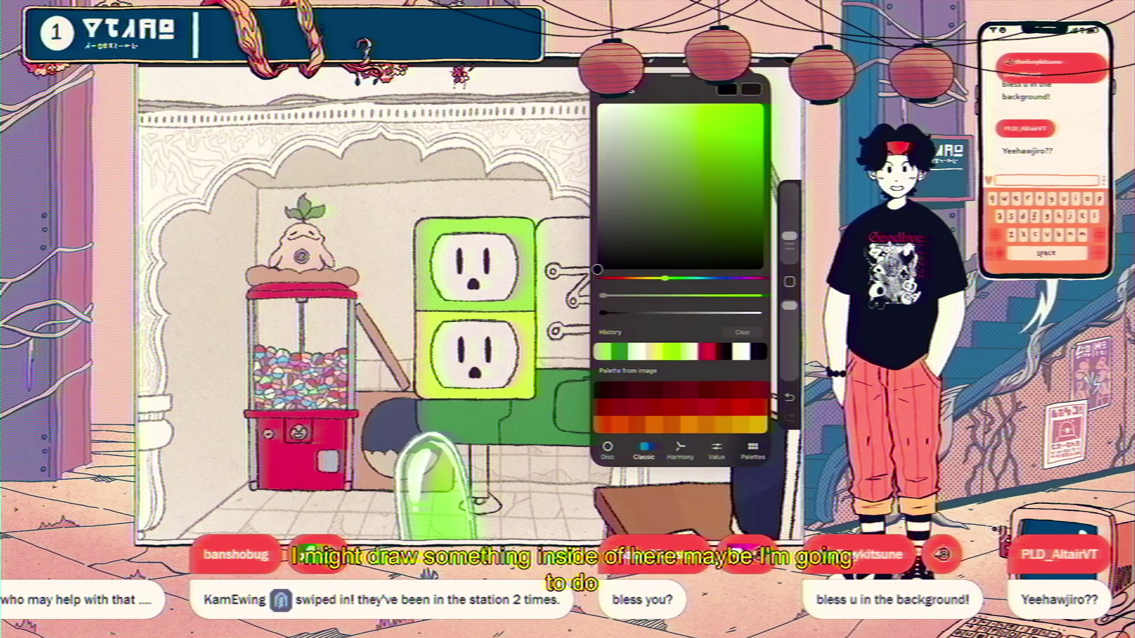
# - Switch to the Ink Bleed Hard brush, make test strokes in the archway and undo them
pyautogui.moveTo(555, 369); pyautogui.dragTo(584, 348)
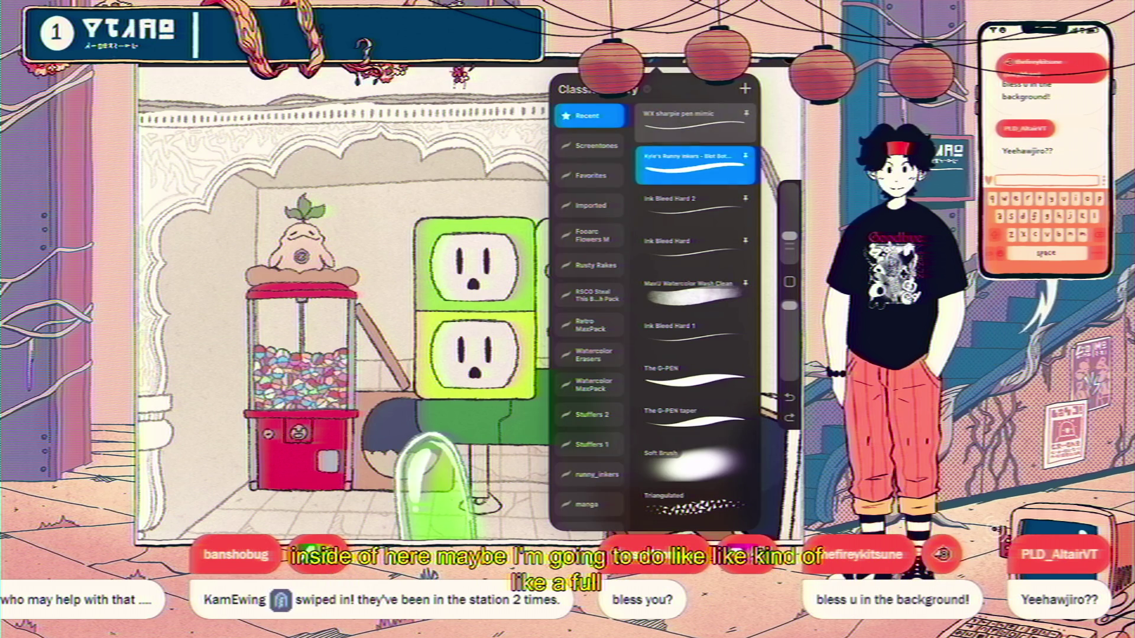
pyautogui.click(692, 242)
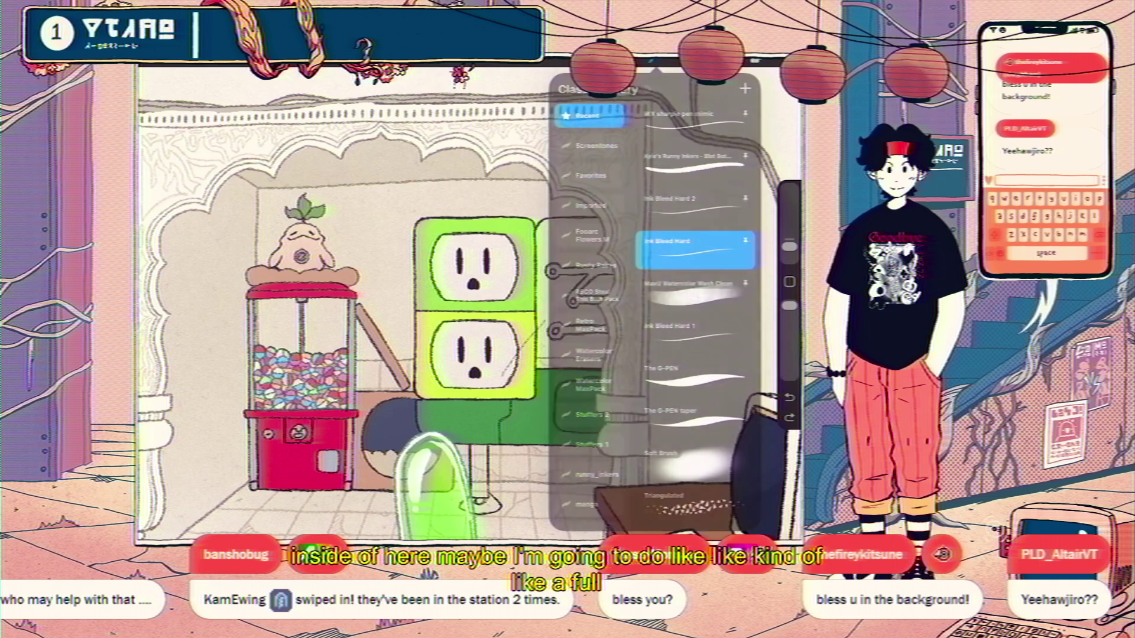
pyautogui.moveTo(568, 355)
pyautogui.mouseDown()
pyautogui.moveTo(598, 314)
pyautogui.moveTo(553, 339)
pyautogui.mouseUp()
pyautogui.hotkey('ctrl', 'z')
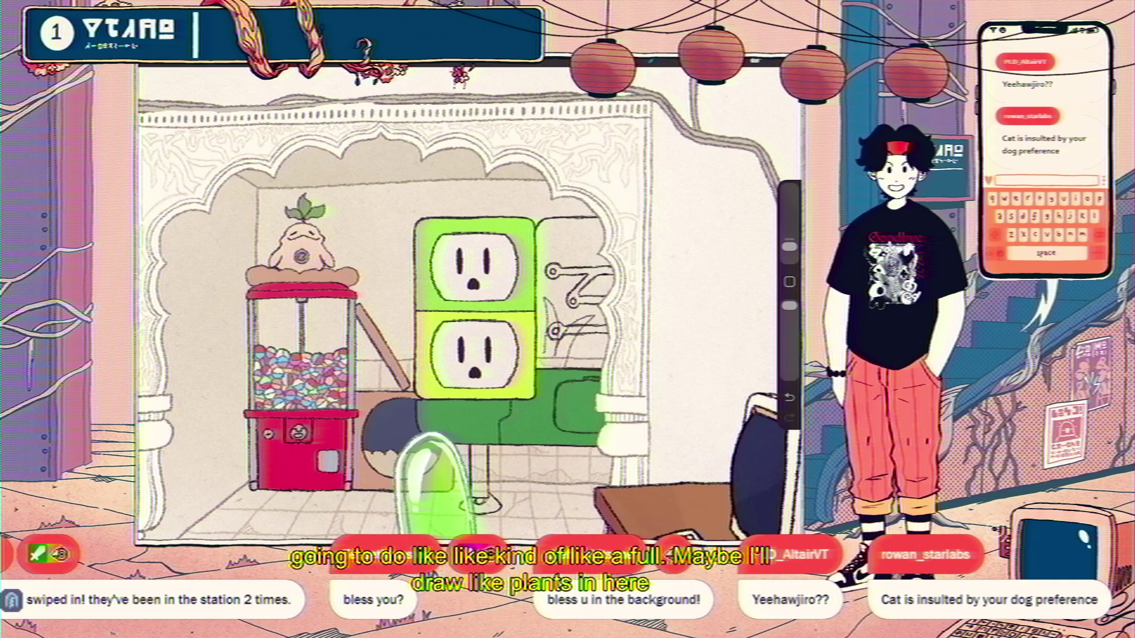
pyautogui.press('l')
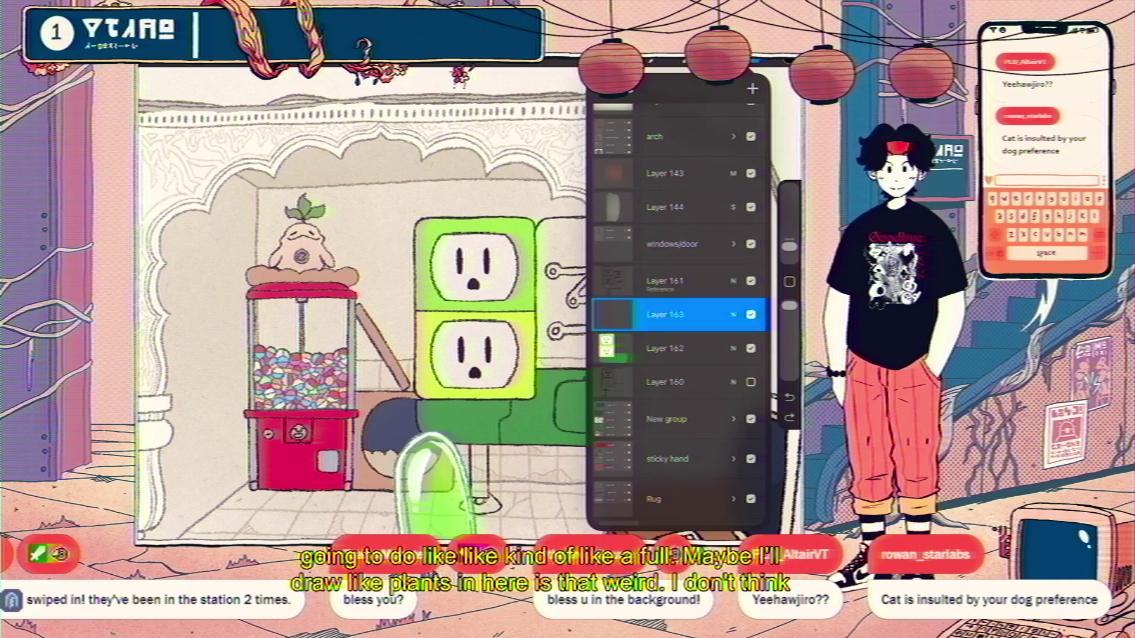
pyautogui.press('l')
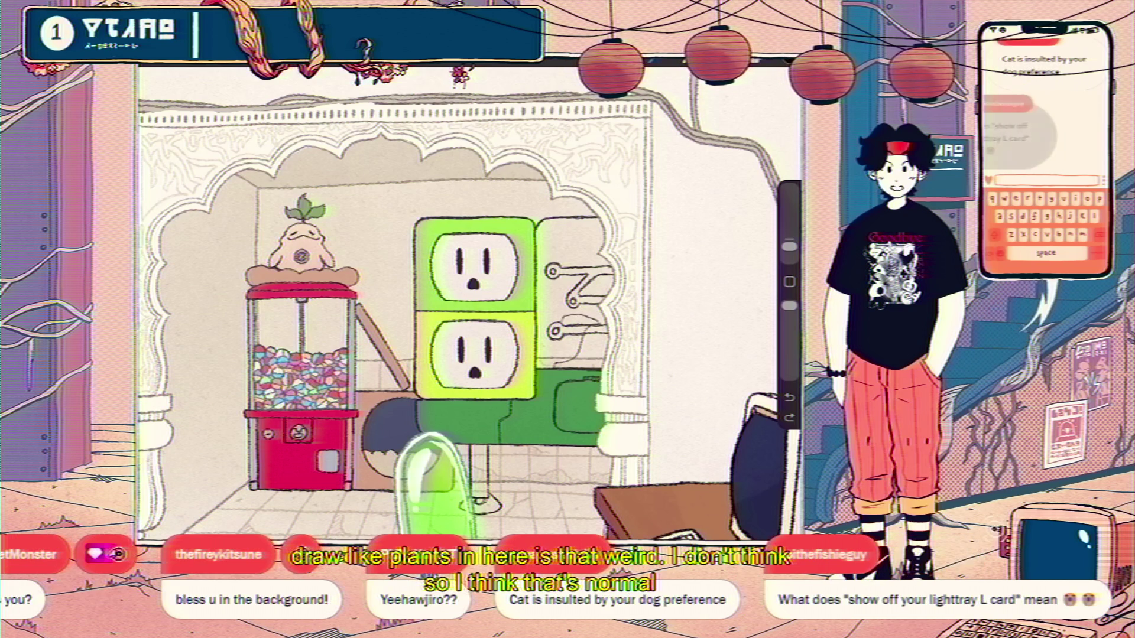
pyautogui.hotkey('ctrl', 'z')
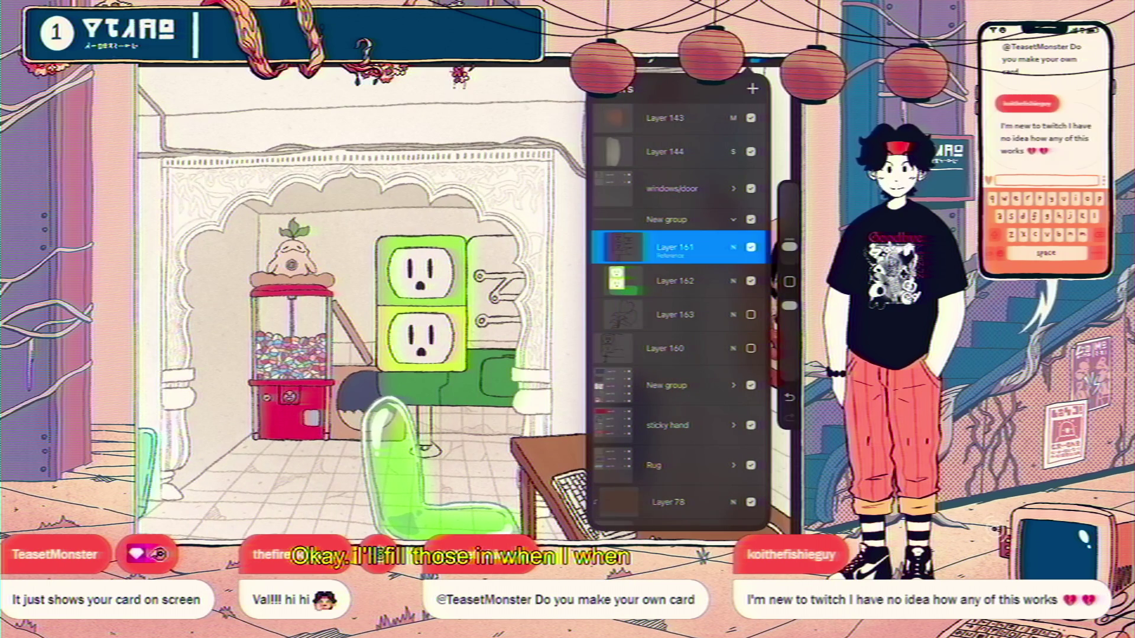
pyautogui.scroll(2, 460, 273)
pyautogui.scroll(2, 460, 274)
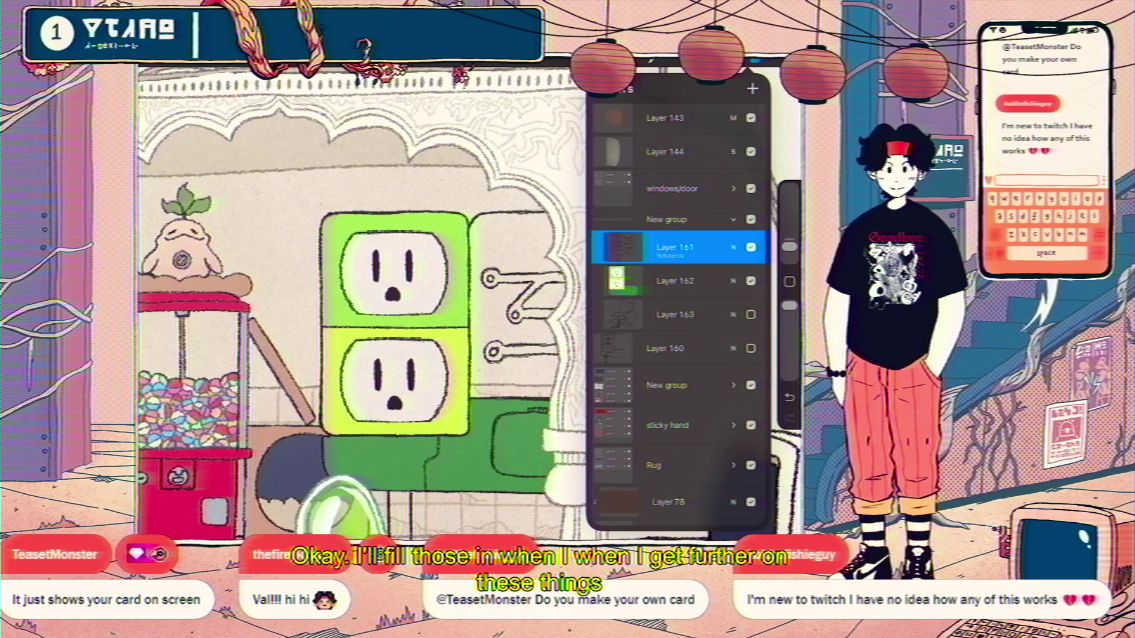
# - Add a new layer, mix a deep red in the colour picker and ColorDrop it onto the canvas
pyautogui.click(752, 88)
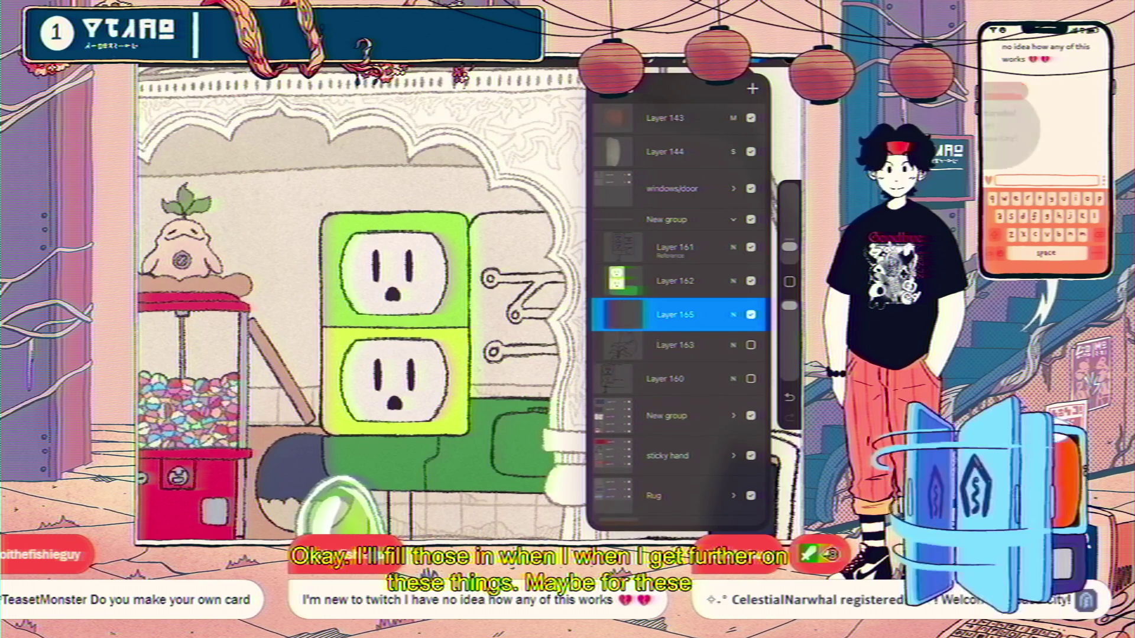
pyautogui.click(752, 61)
pyautogui.click(777, 60)
pyautogui.moveTo(653, 277); pyautogui.dragTo(621, 278)
pyautogui.moveTo(680, 210)
pyautogui.mouseDown()
pyautogui.moveTo(704, 125)
pyautogui.moveTo(685, 121)
pyautogui.mouseUp()
pyautogui.moveTo(620, 277); pyautogui.dragTo(625, 277)
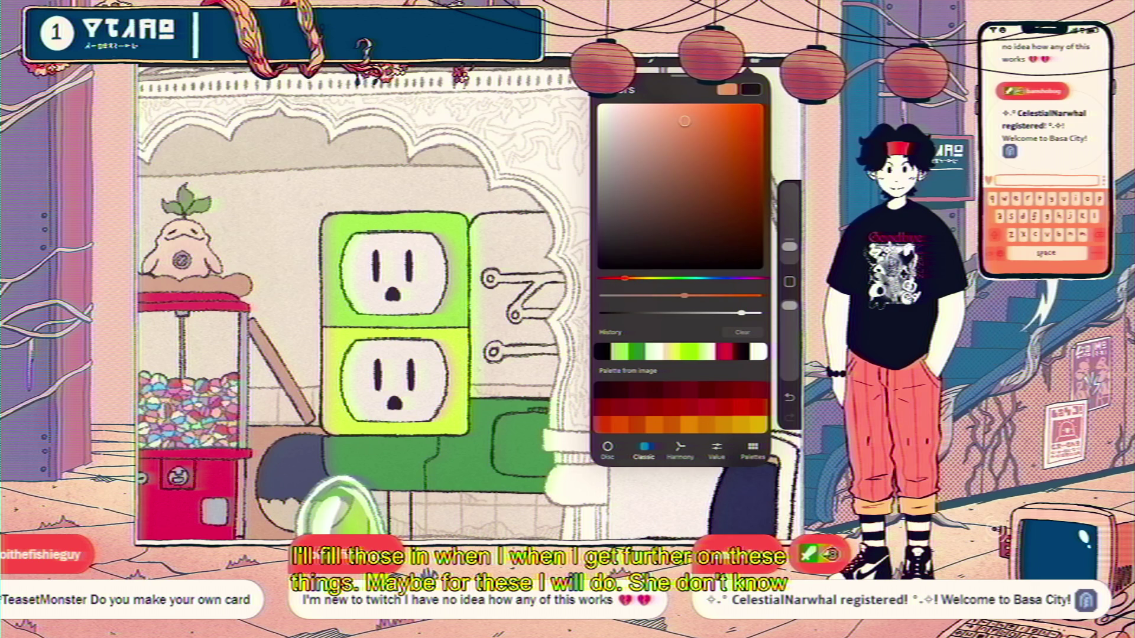
pyautogui.moveTo(685, 121); pyautogui.dragTo(669, 172)
pyautogui.moveTo(625, 278); pyautogui.dragTo(621, 278)
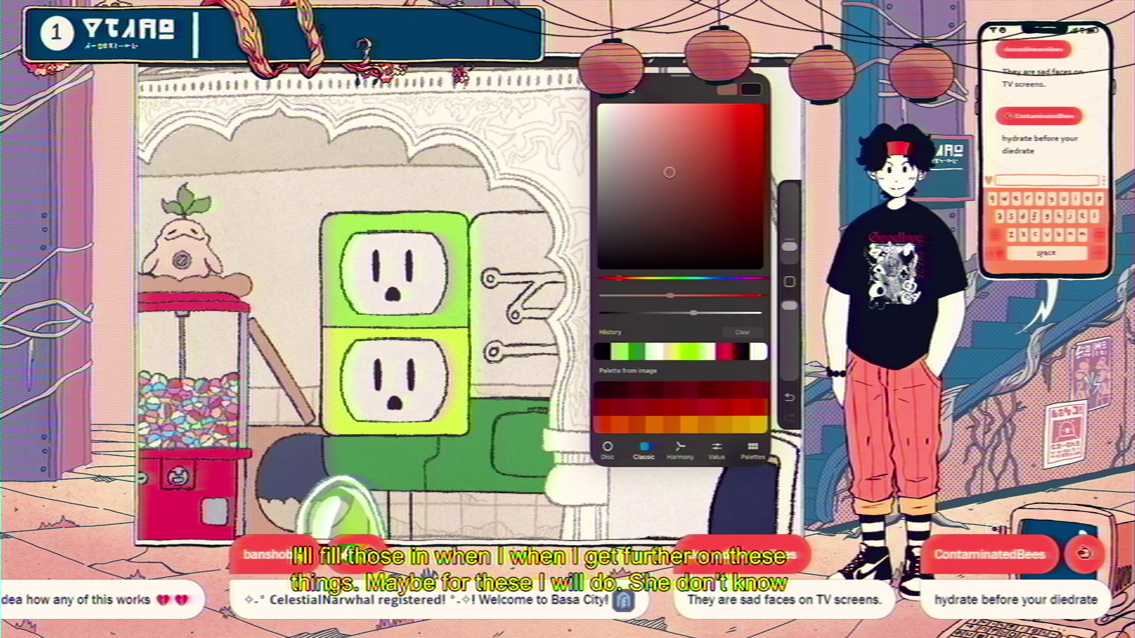
pyautogui.moveTo(750, 89); pyautogui.dragTo(532, 273)
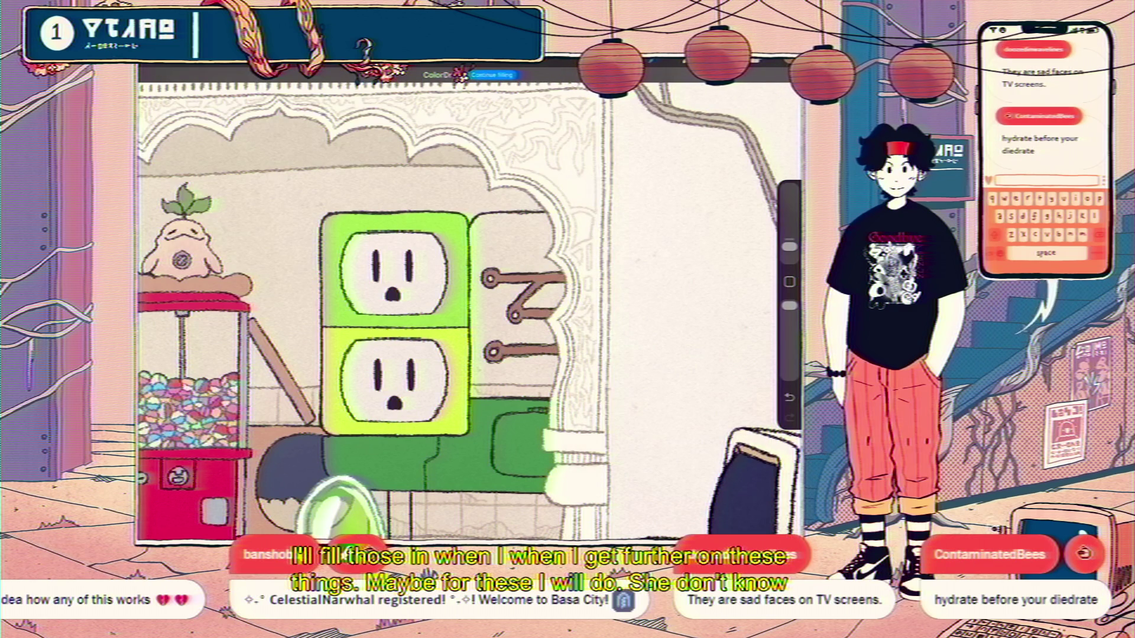
# - Pick a light blue shade in the colour picker
pyautogui.click(750, 89)
pyautogui.moveTo(621, 277); pyautogui.dragTo(708, 278)
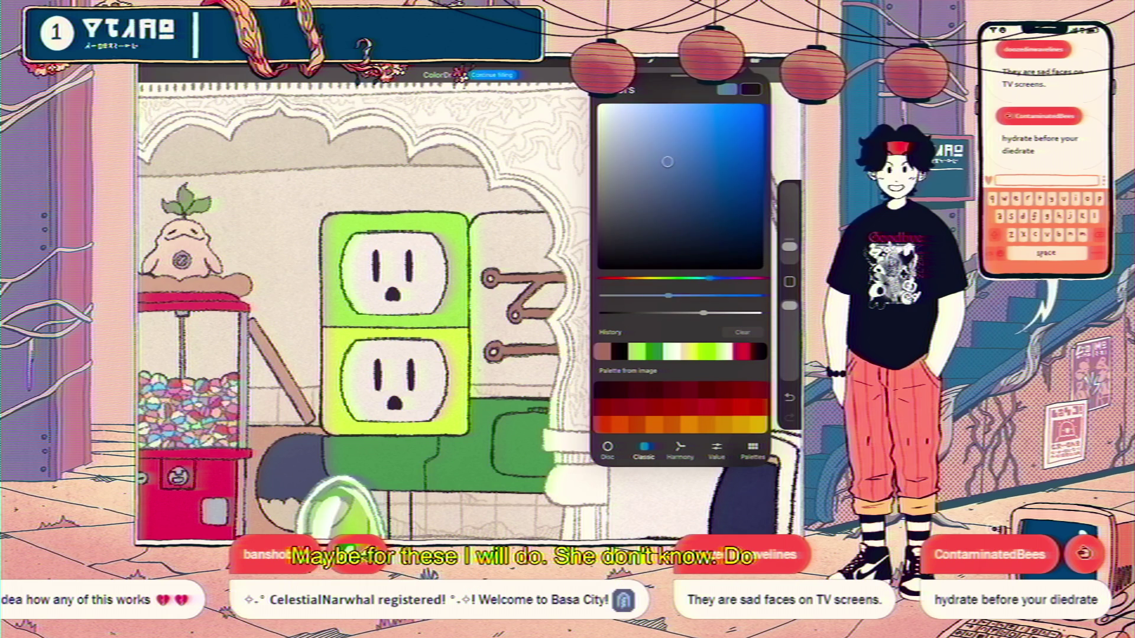
pyautogui.moveTo(669, 172); pyautogui.dragTo(705, 134)
pyautogui.click(750, 89)
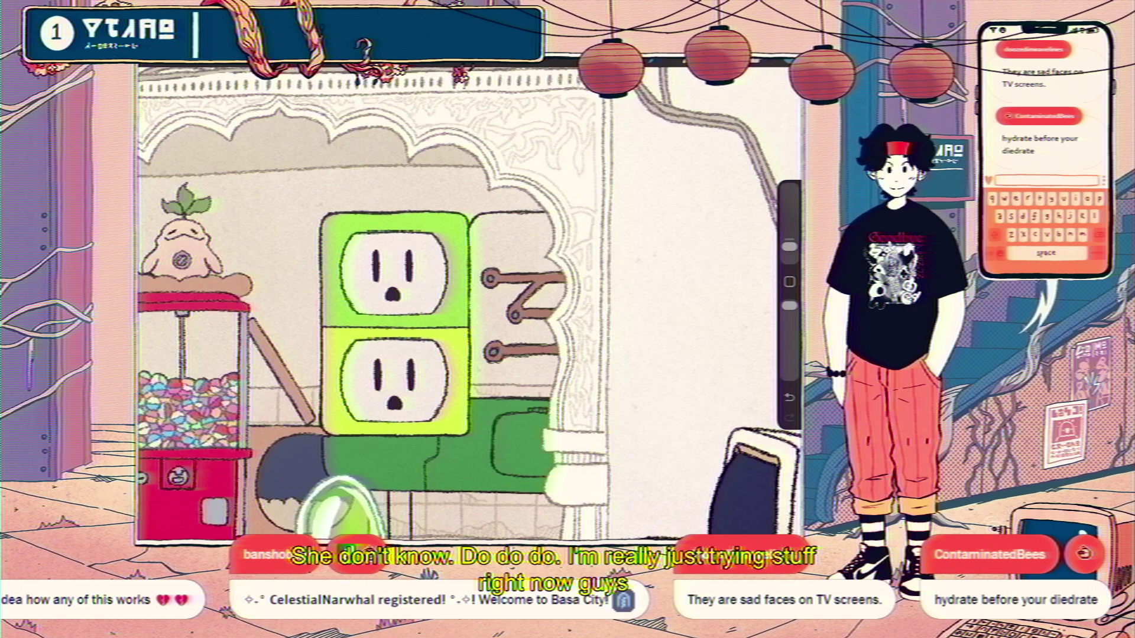
pyautogui.scroll(-5, 470, 302)
pyautogui.scroll(3, 406, 286)
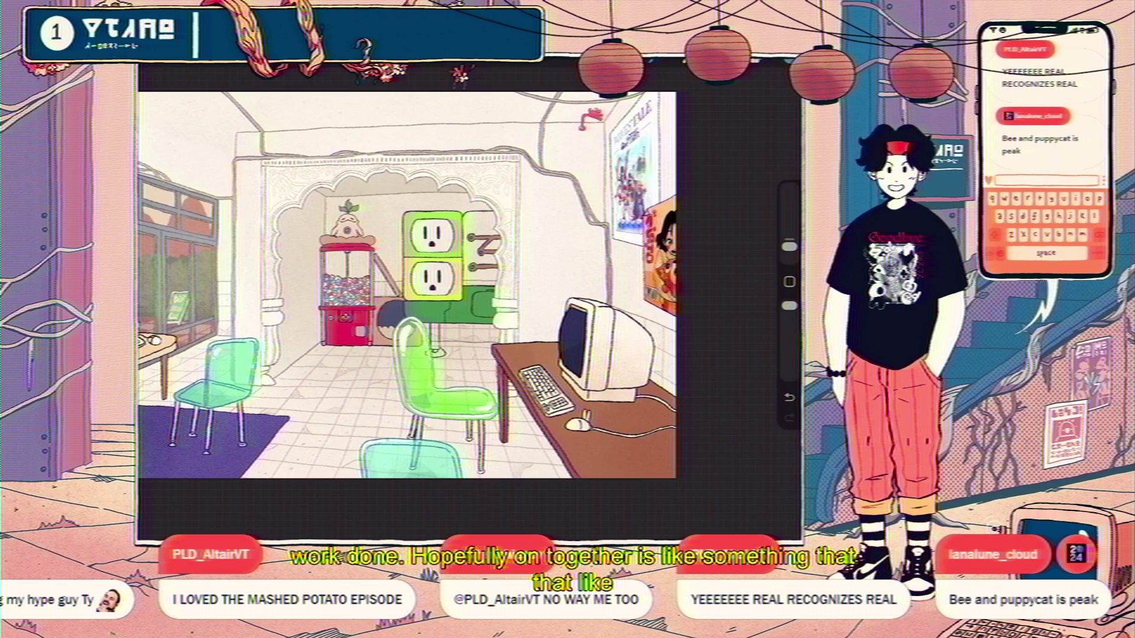
# - Choose the WX sharpie pen mimic brush from the Brush Library
pyautogui.press('l')
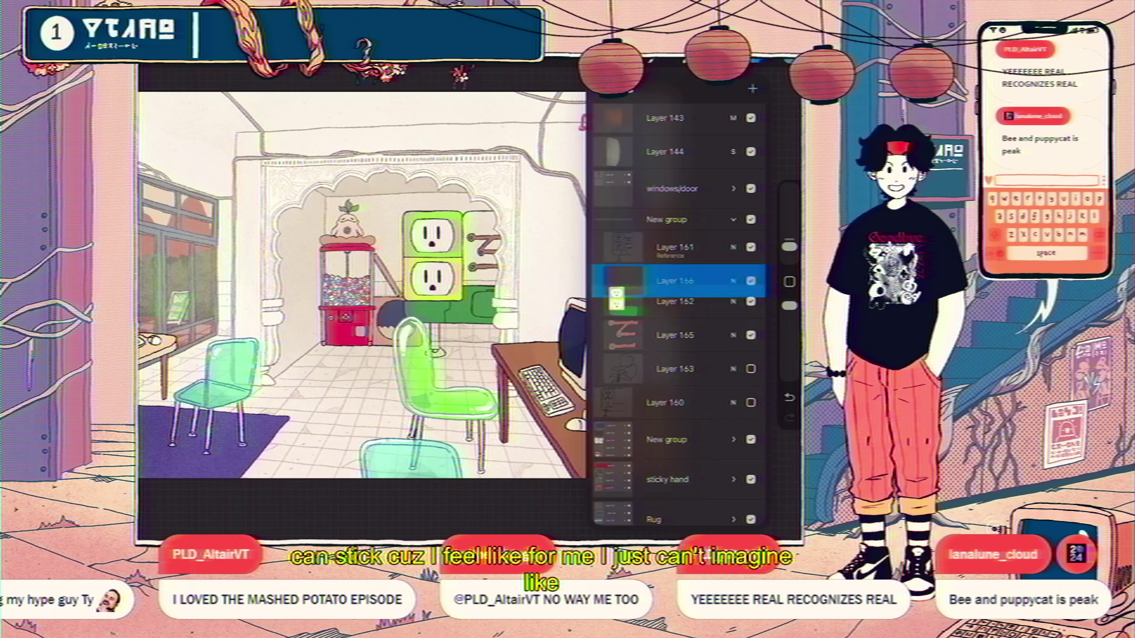
pyautogui.press('c')
pyautogui.press('b')
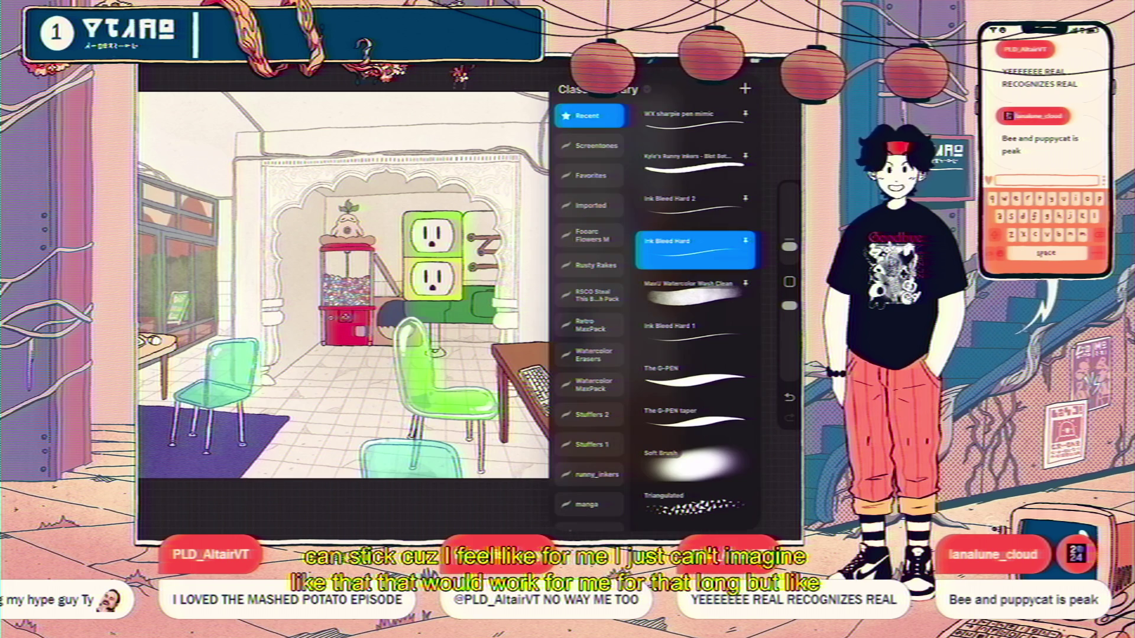
pyautogui.click(695, 122)
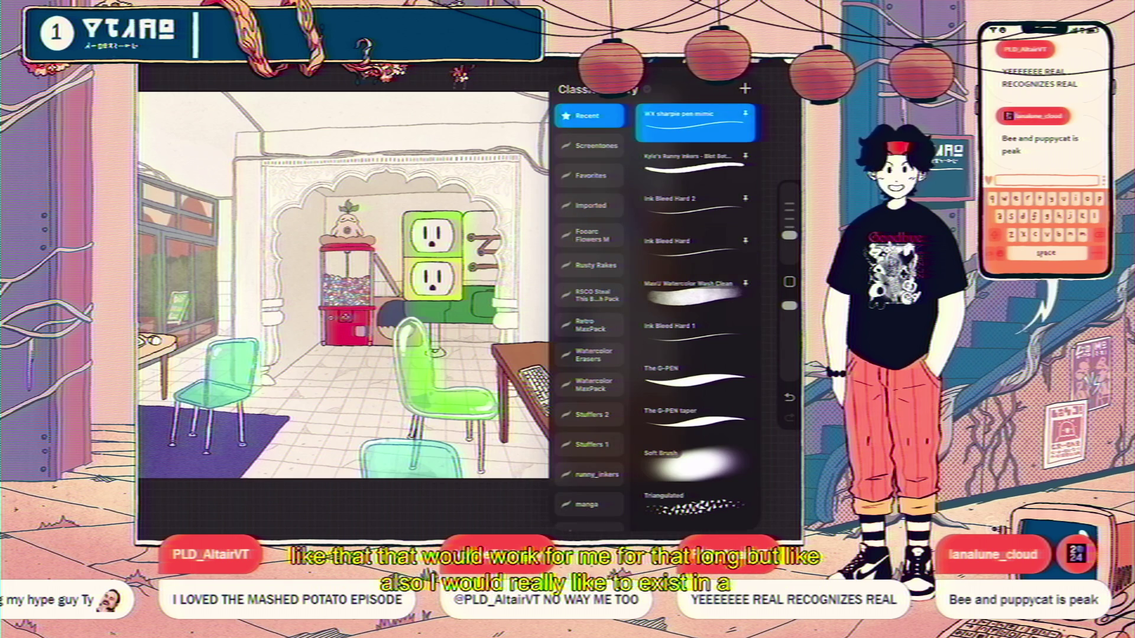
pyautogui.press('b')
pyautogui.scroll(3, 470, 302)
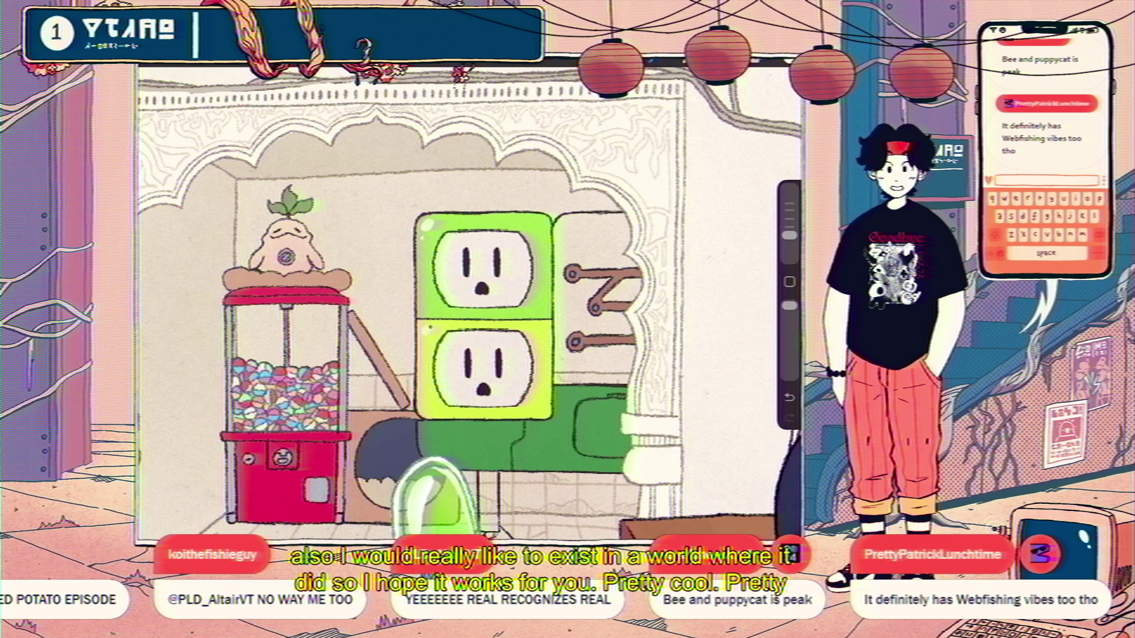
pyautogui.scroll(-5, 470, 301)
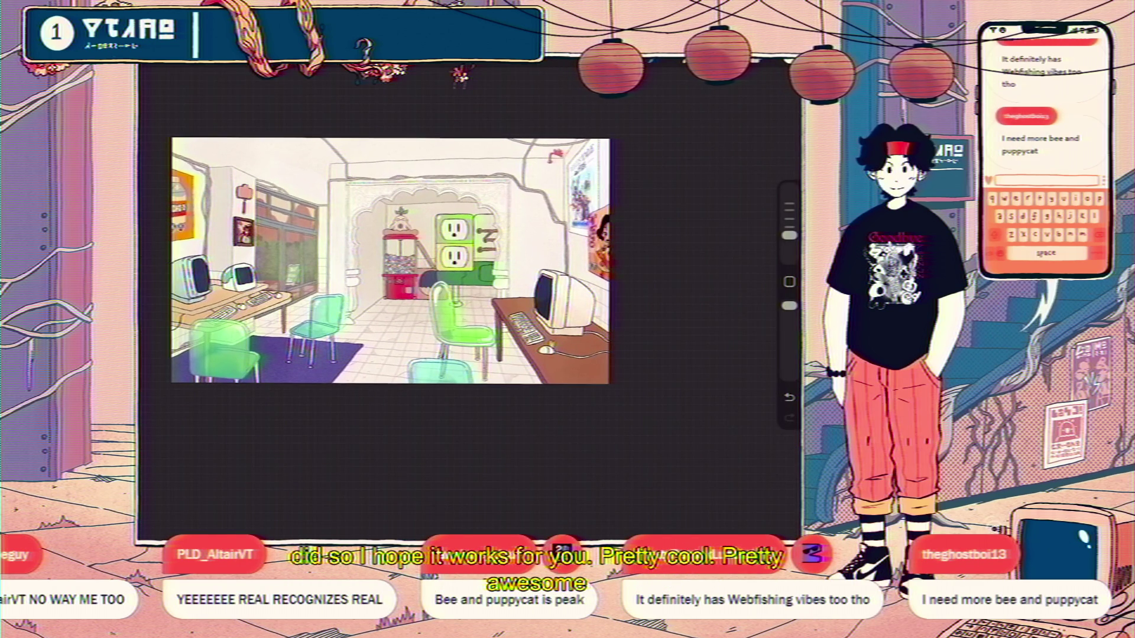
pyautogui.scroll(2, 393, 262)
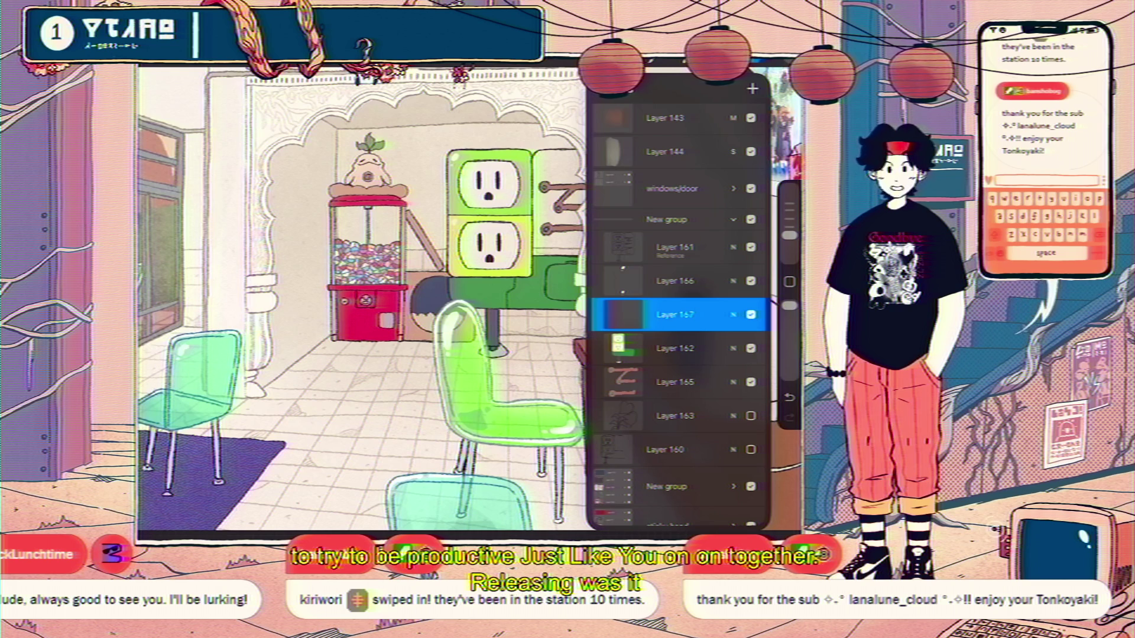
pyautogui.hscroll(5, 356, 301)
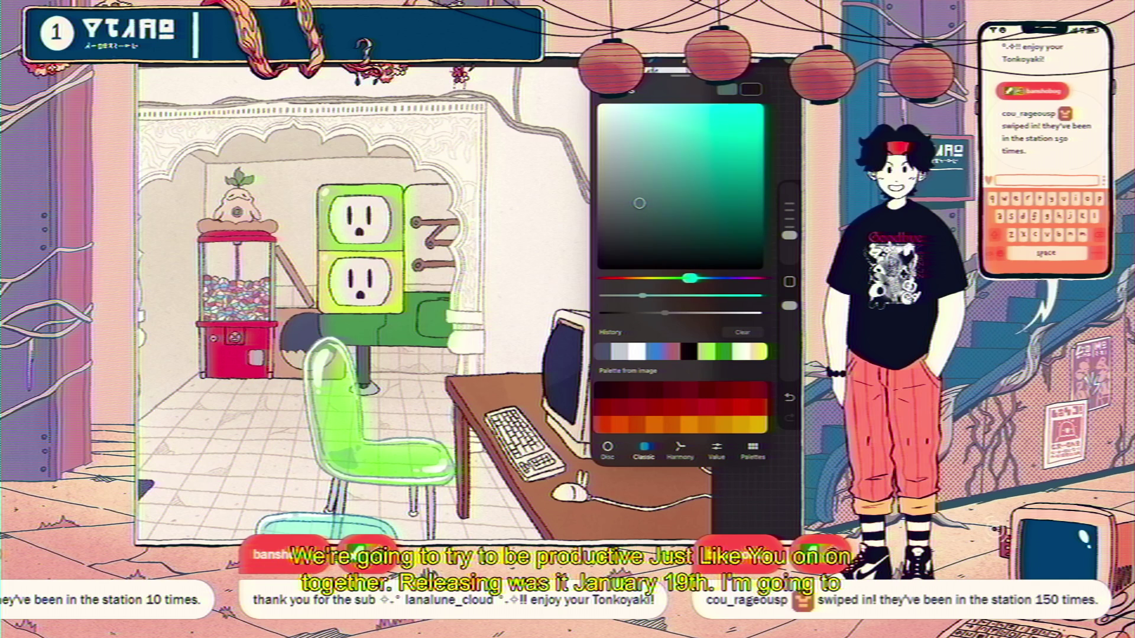
# - Pick a brighter teal and ColorDrop it into the pipe area beside the outlets
pyautogui.moveTo(695, 199); pyautogui.dragTo(707, 148)
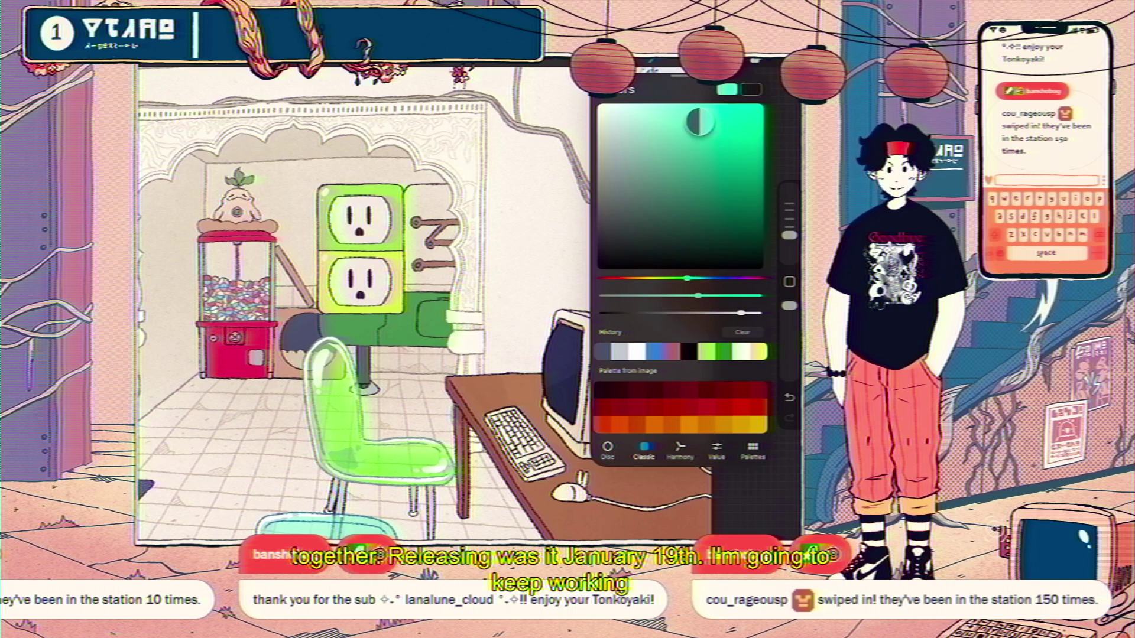
pyautogui.moveTo(728, 89); pyautogui.dragTo(435, 231)
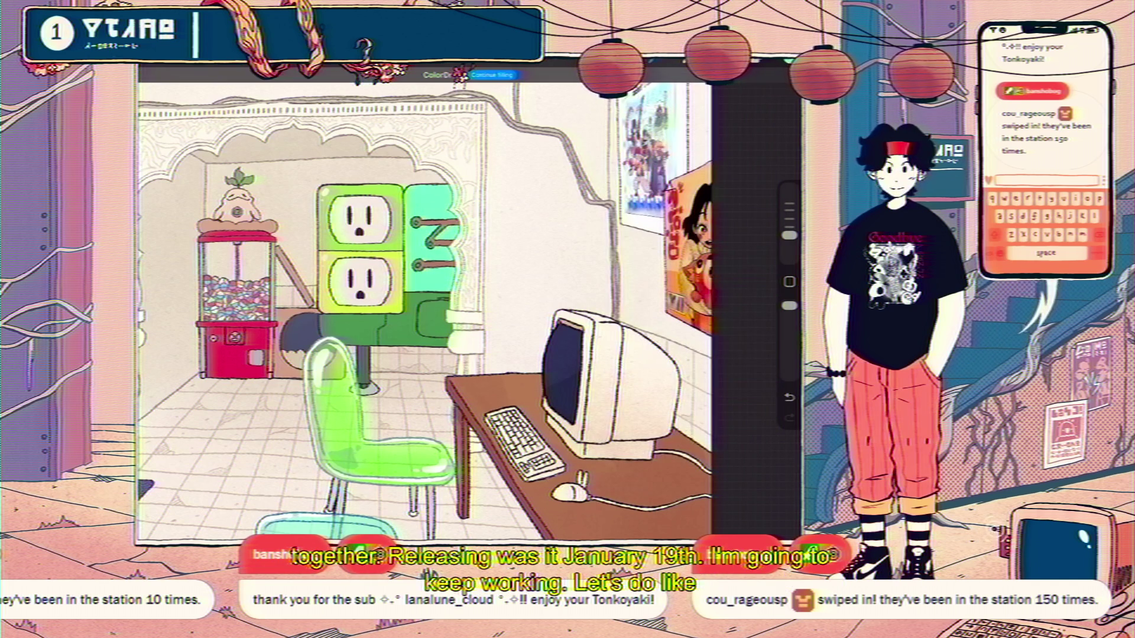
# - Switch to Layer 161 and start a freehand selection
pyautogui.click(733, 63)
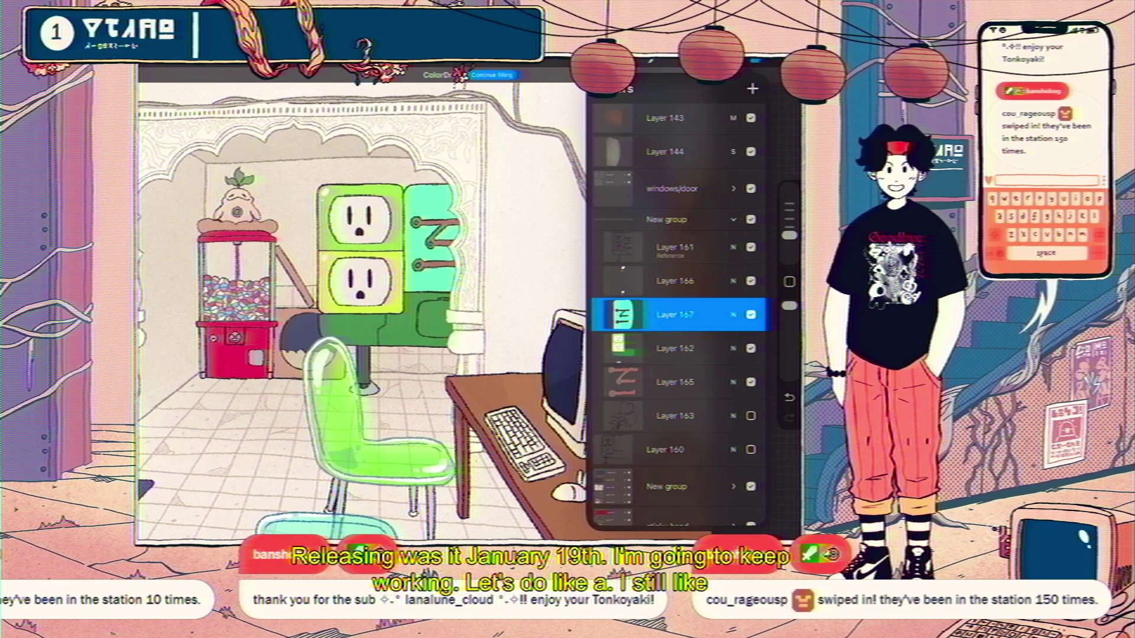
pyautogui.click(674, 248)
pyautogui.click(517, 154)
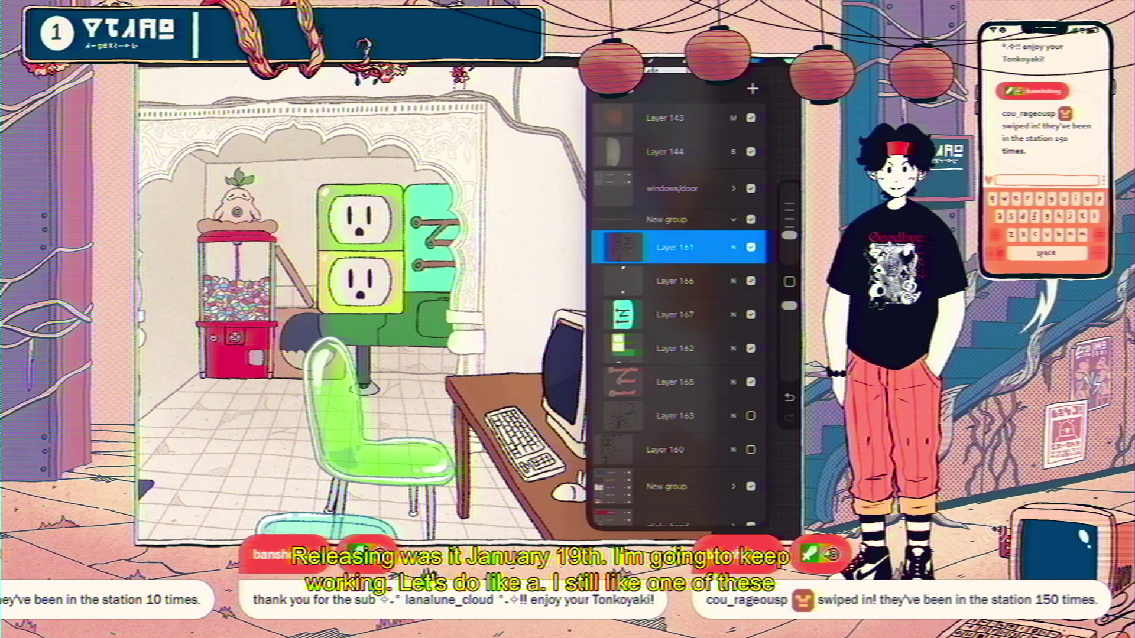
pyautogui.click(208, 62)
# - Freehand-select the pipe section, move it with Transform and refill it with colour
pyautogui.moveTo(435, 212); pyautogui.dragTo(415, 260)
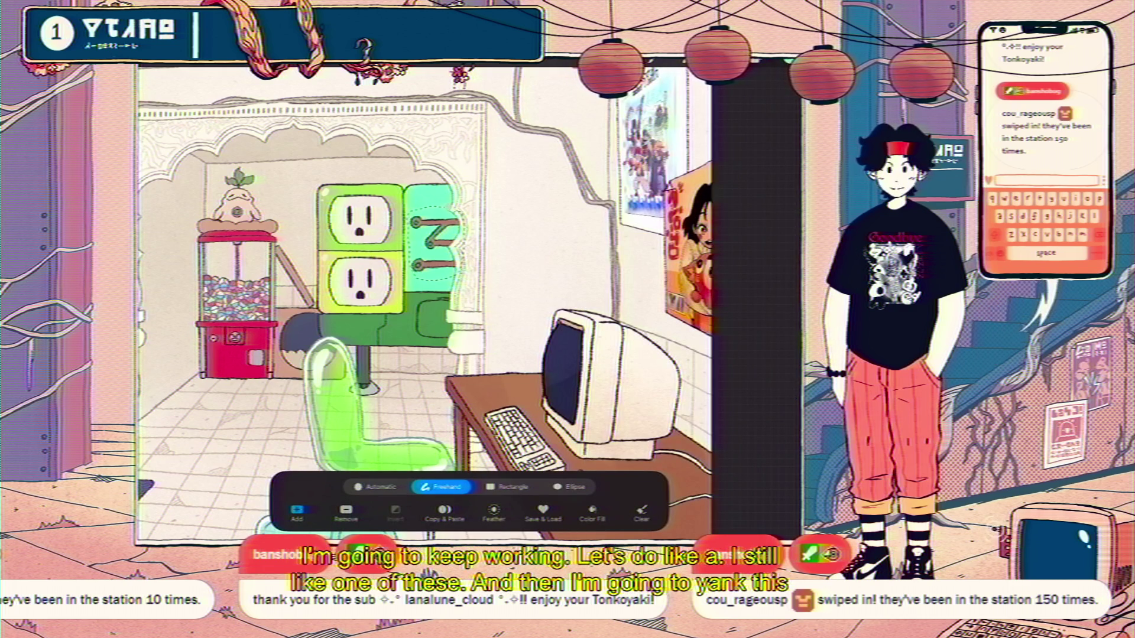
pyautogui.click(228, 63)
pyautogui.click(229, 63)
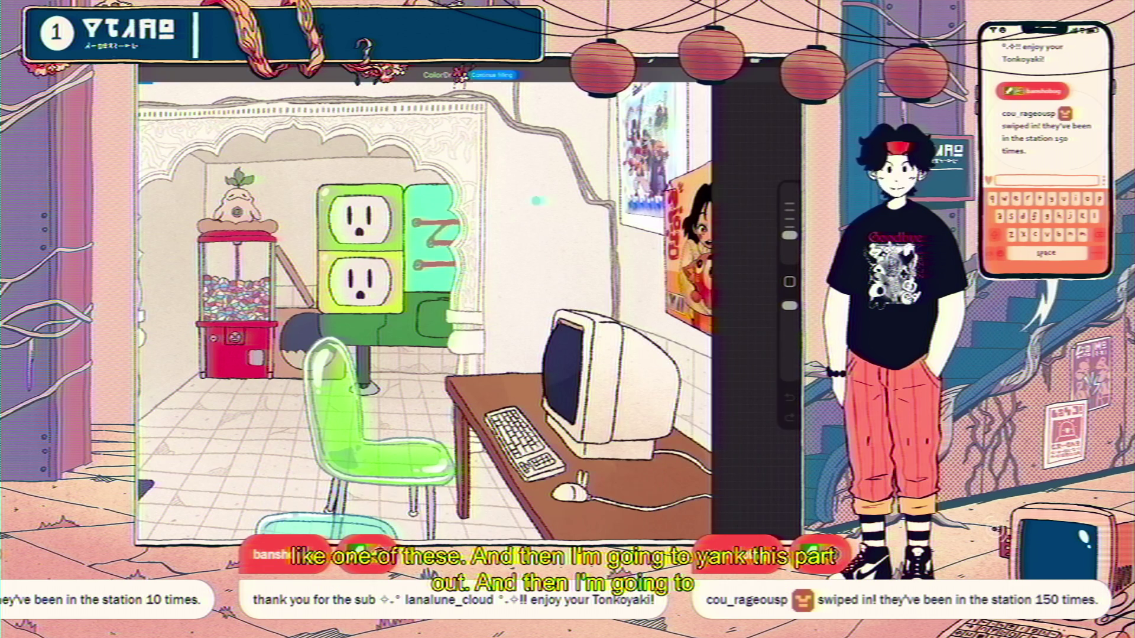
pyautogui.moveTo(789, 65); pyautogui.dragTo(302, 524)
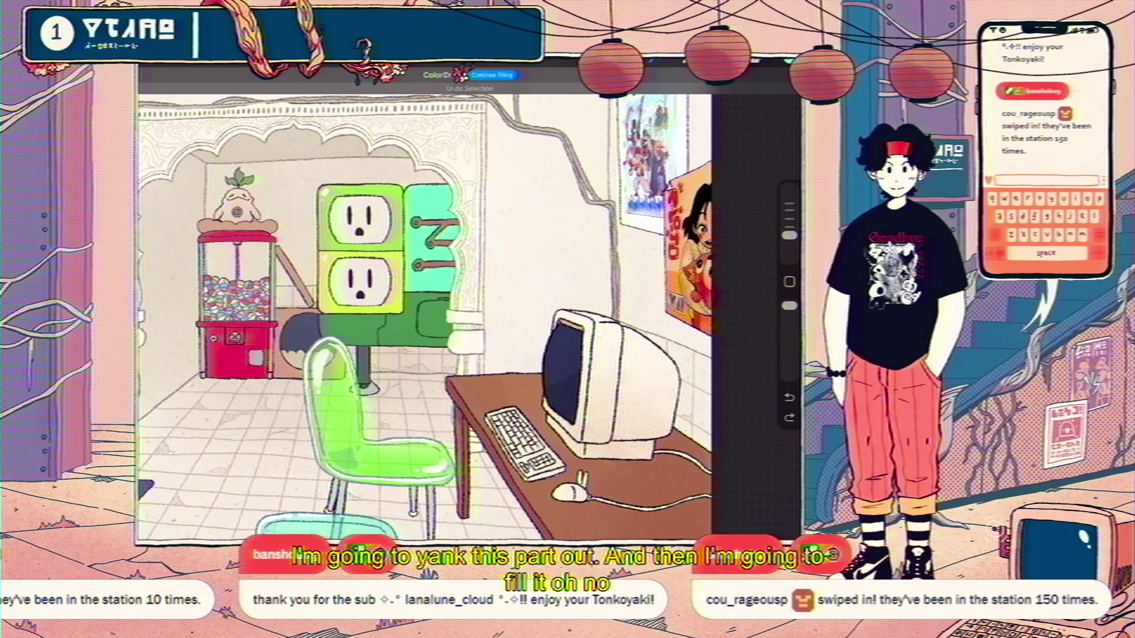
pyautogui.click(753, 64)
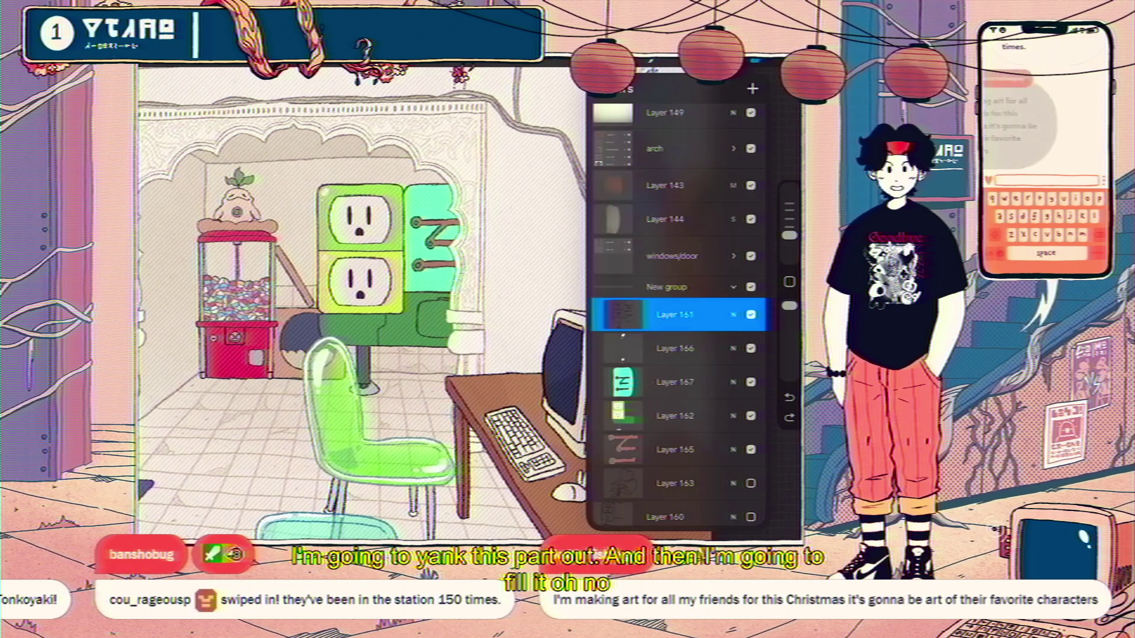
pyautogui.click(257, 62)
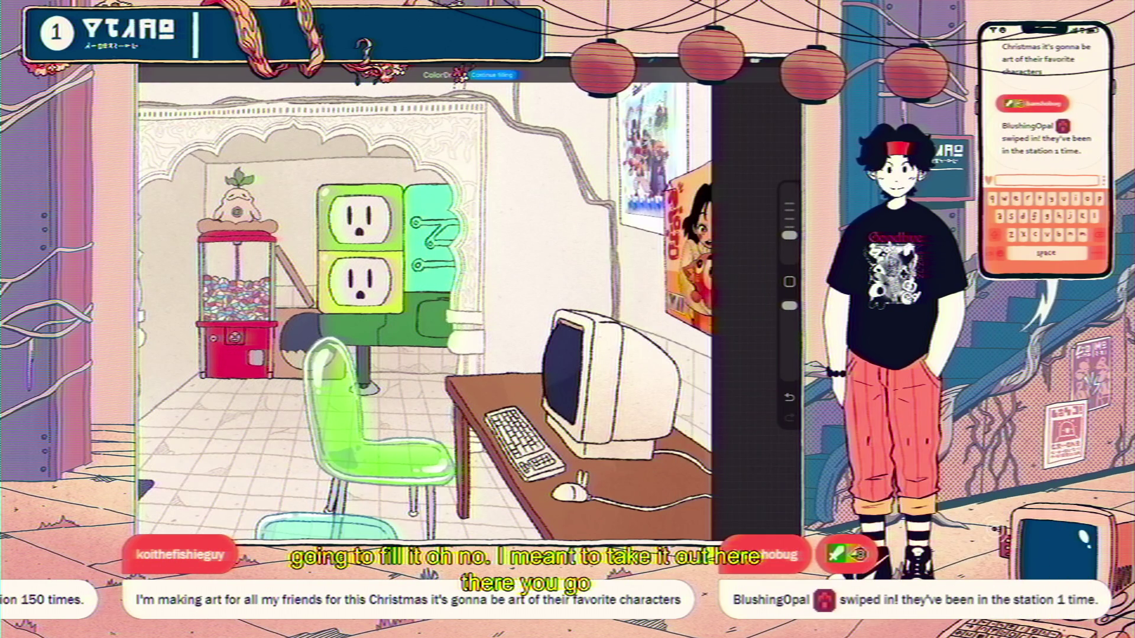
# - Check Layer 167's blend settings and drag it up just below Layer 161
pyautogui.click(754, 63)
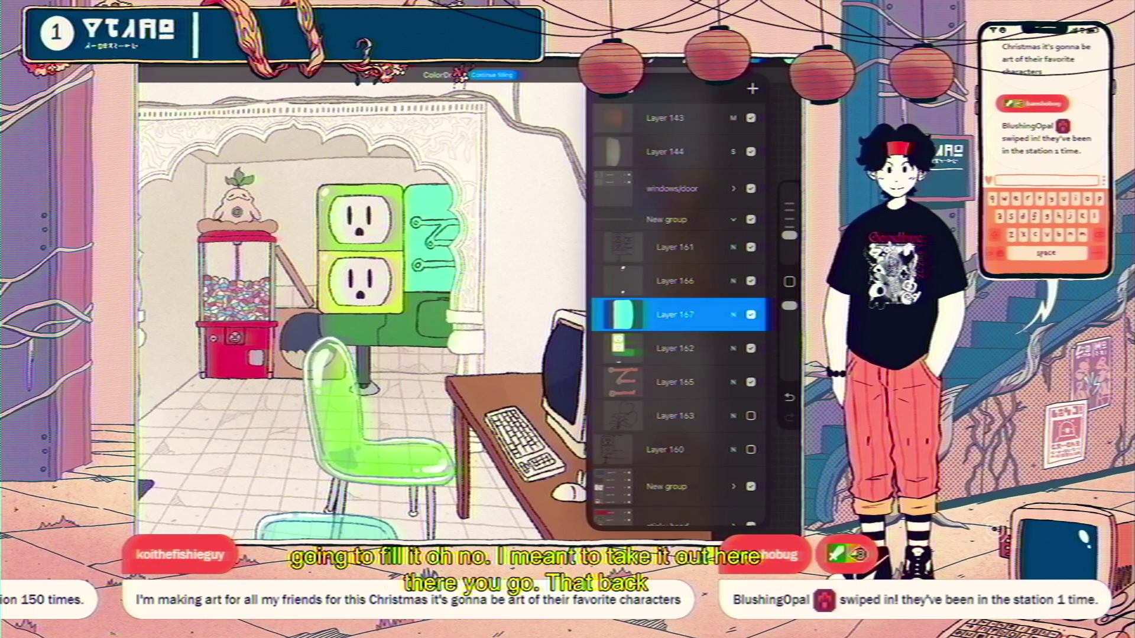
pyautogui.click(734, 315)
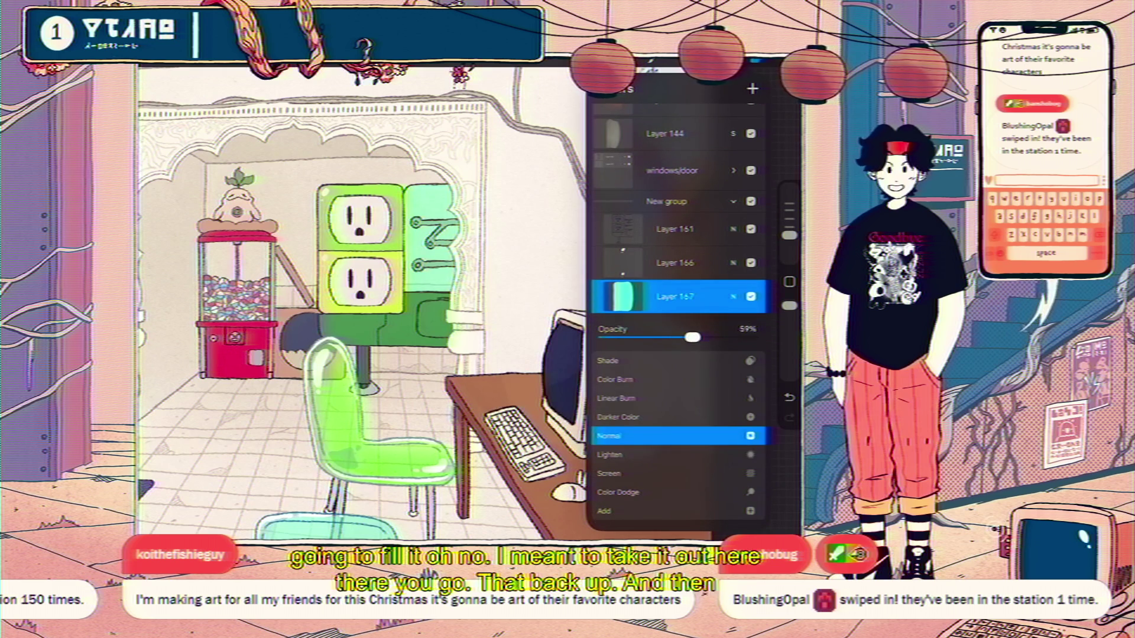
pyautogui.click(734, 297)
pyautogui.moveTo(679, 296); pyautogui.dragTo(684, 232)
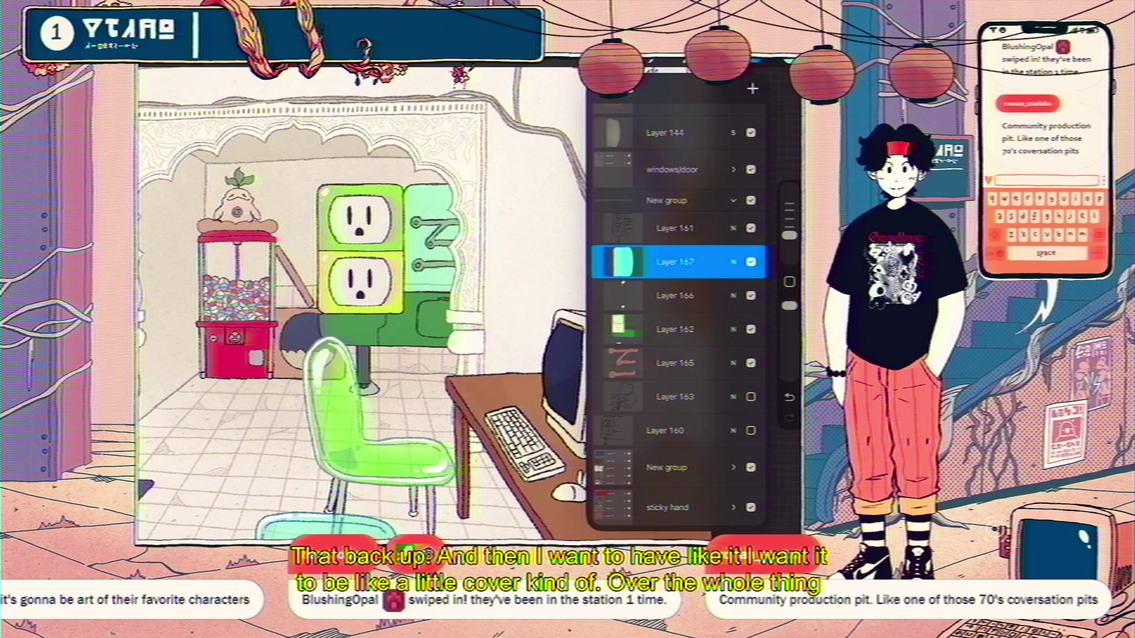
pyautogui.scroll(1, 679, 317)
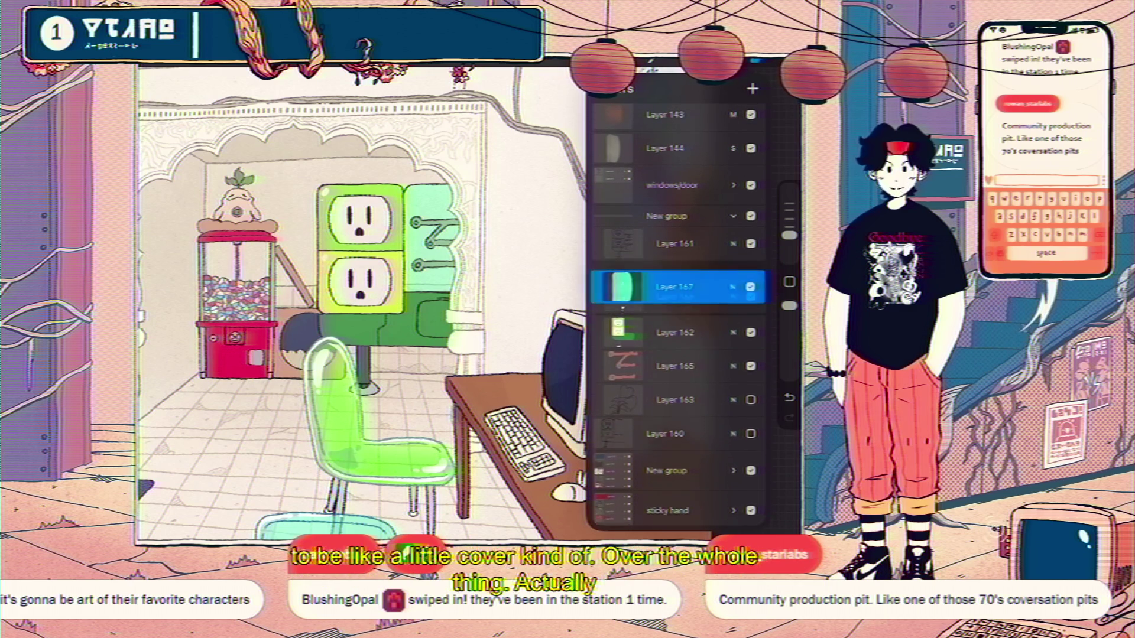
pyautogui.press('c')
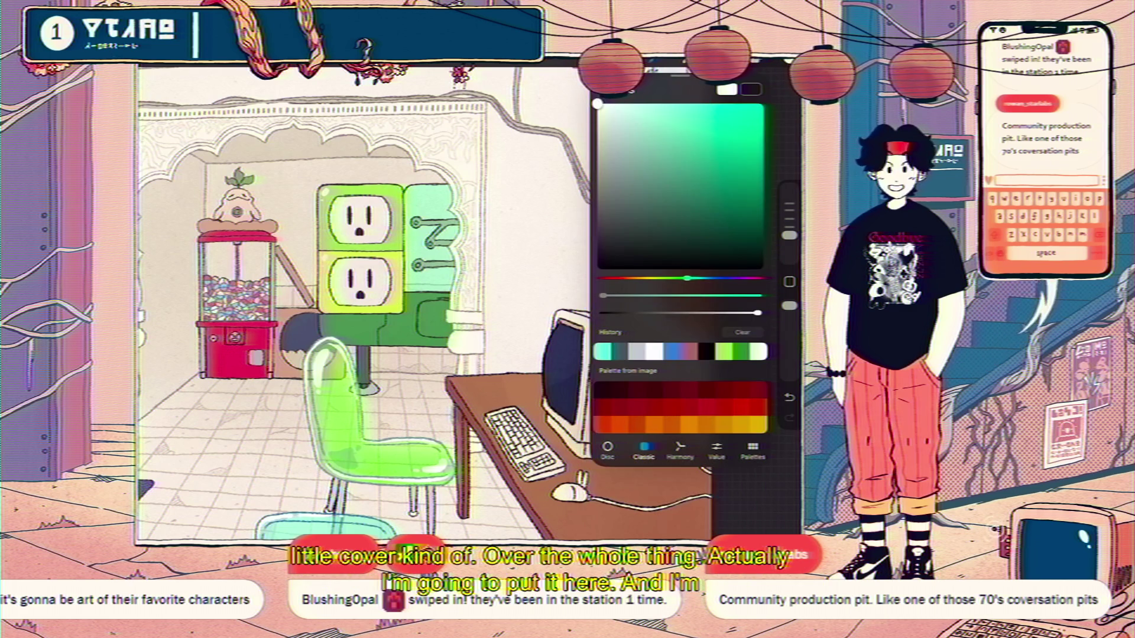
pyautogui.press('c')
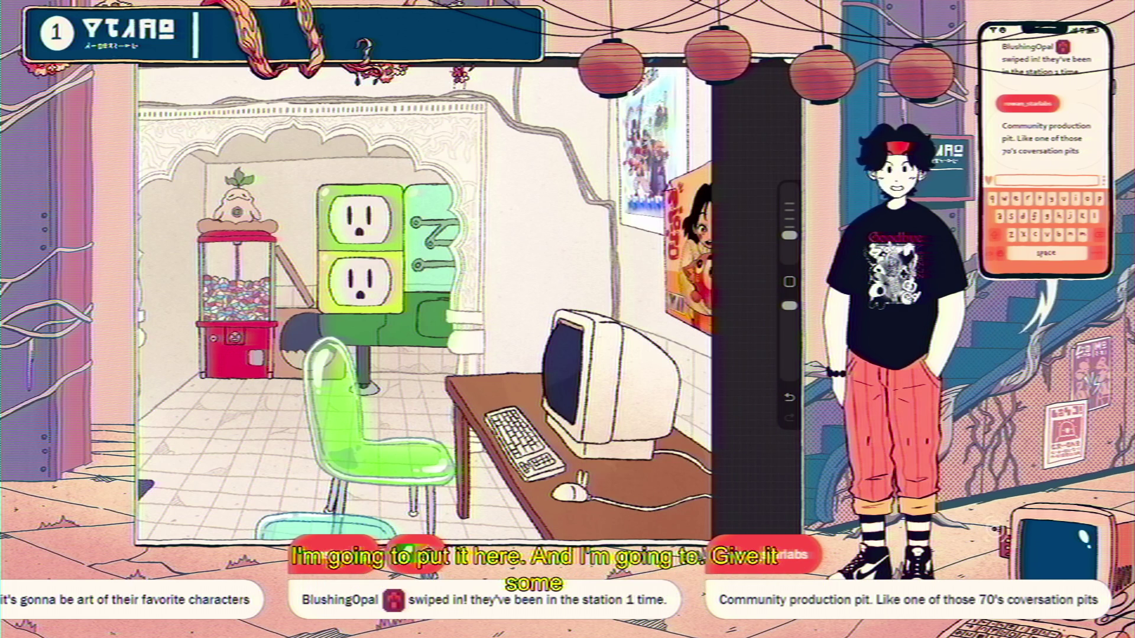
pyautogui.scroll(5, 394, 186)
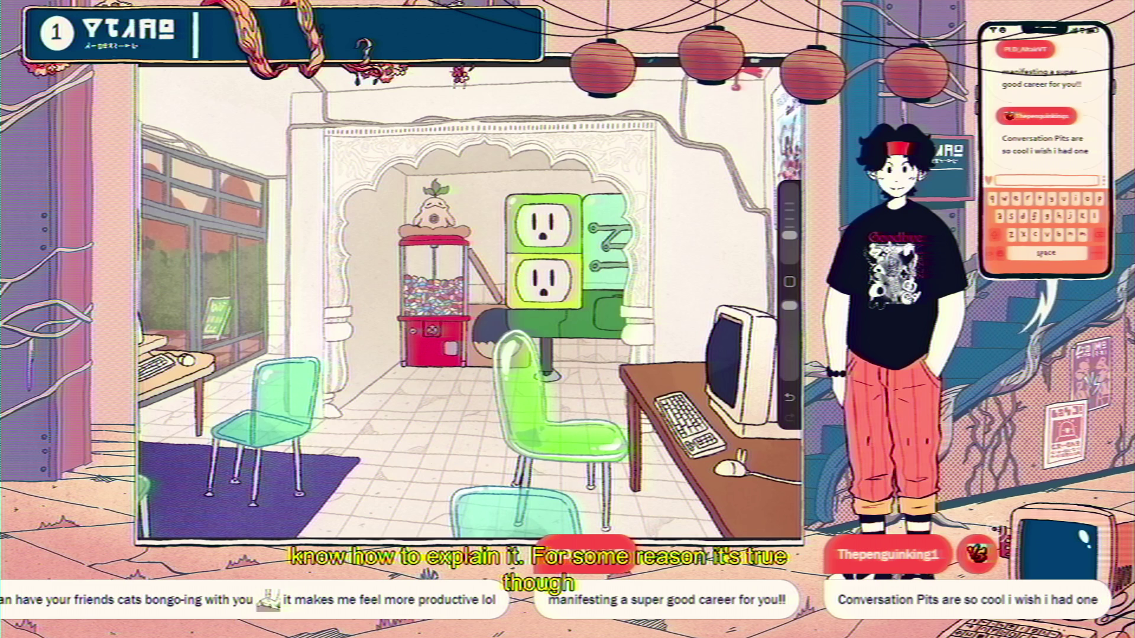
# - Drag Layer 167 to the top of its group in the Layers panel
pyautogui.press('l')
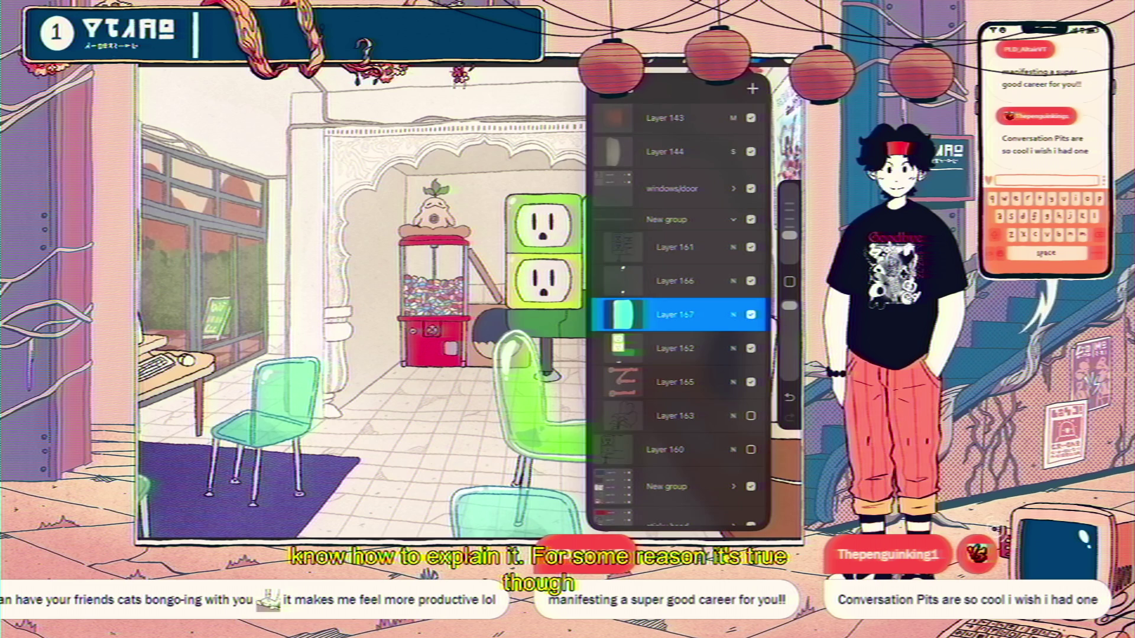
pyautogui.moveTo(673, 315); pyautogui.dragTo(674, 240)
pyautogui.press('l')
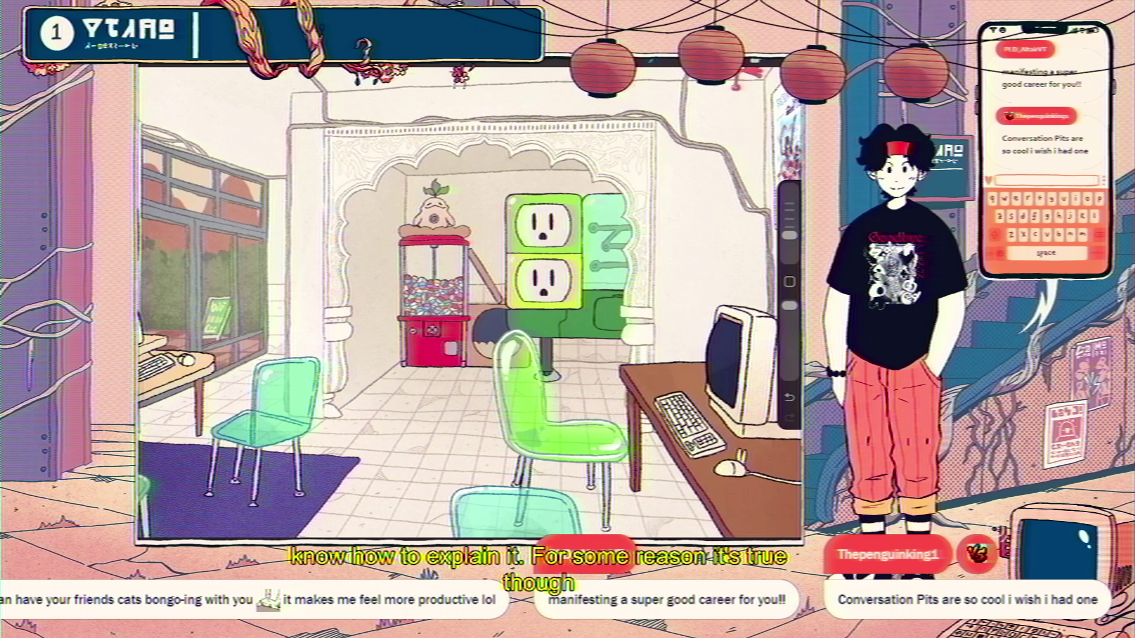
pyautogui.scroll(3, 643, 216)
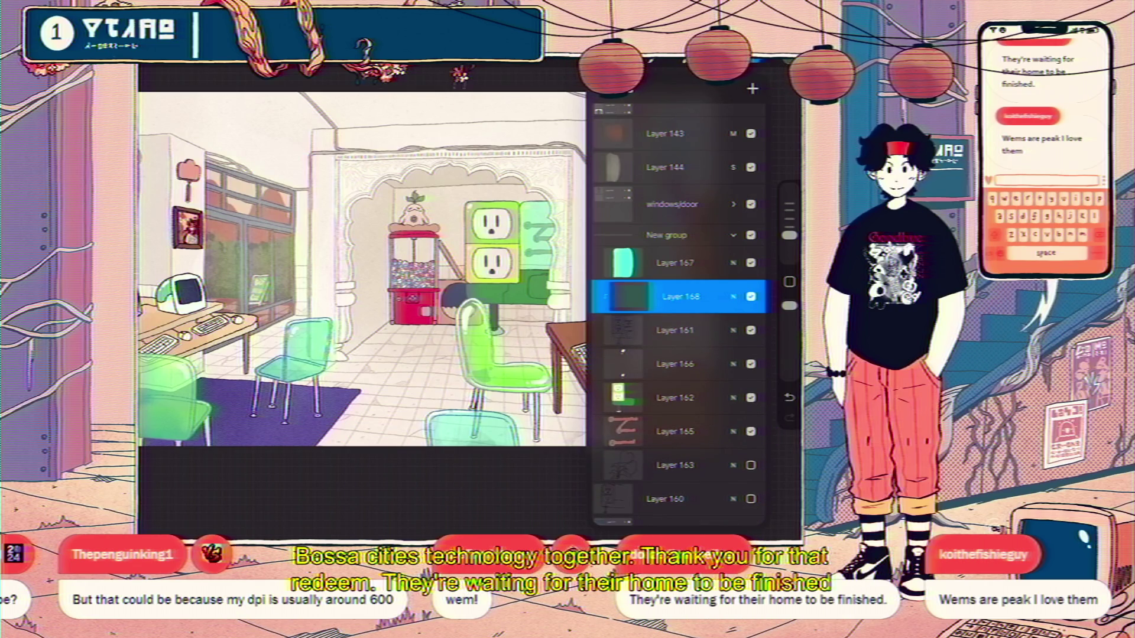
pyautogui.scroll(-5, 362, 266)
pyautogui.scroll(10, 461, 292)
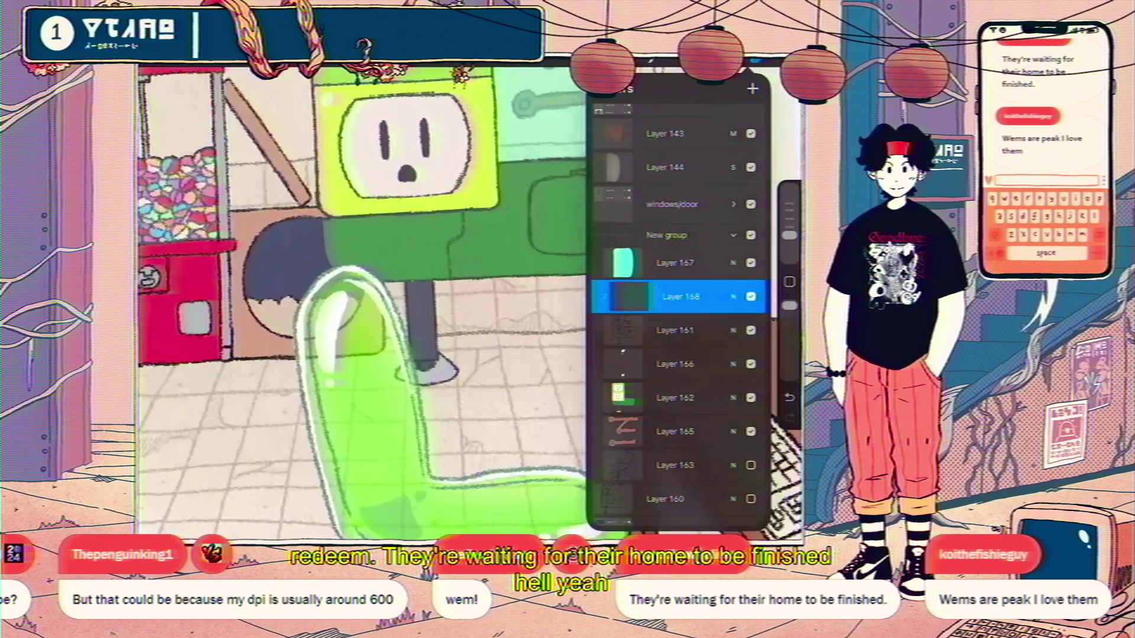
# - Switch to another layer near the chair and check the colour picker
pyautogui.click(675, 398)
pyautogui.click(754, 70)
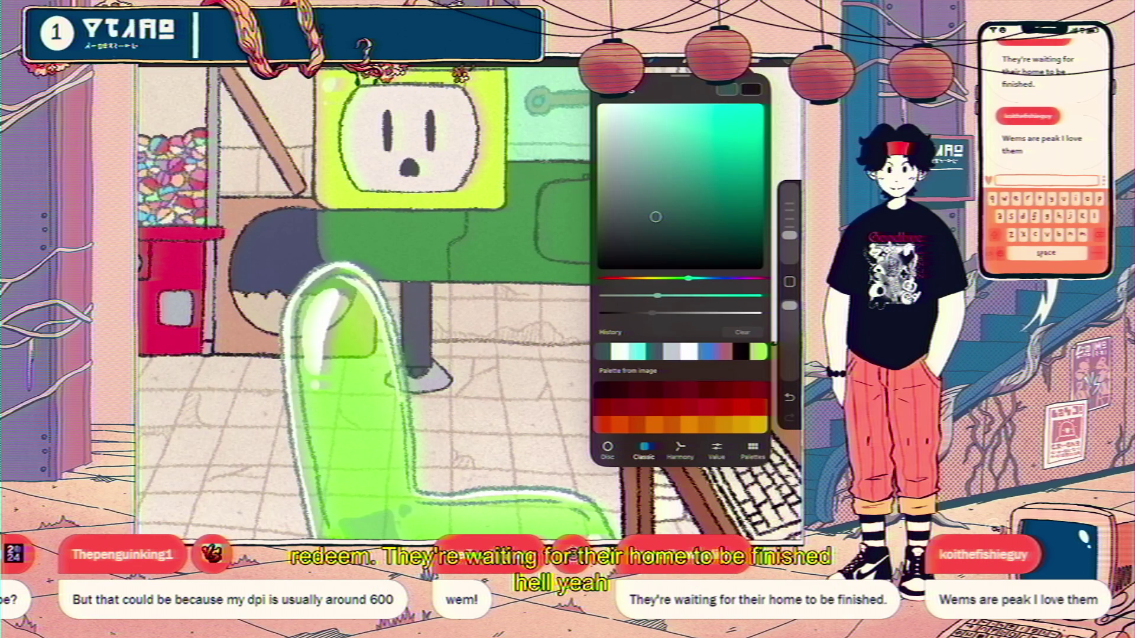
pyautogui.click(727, 69)
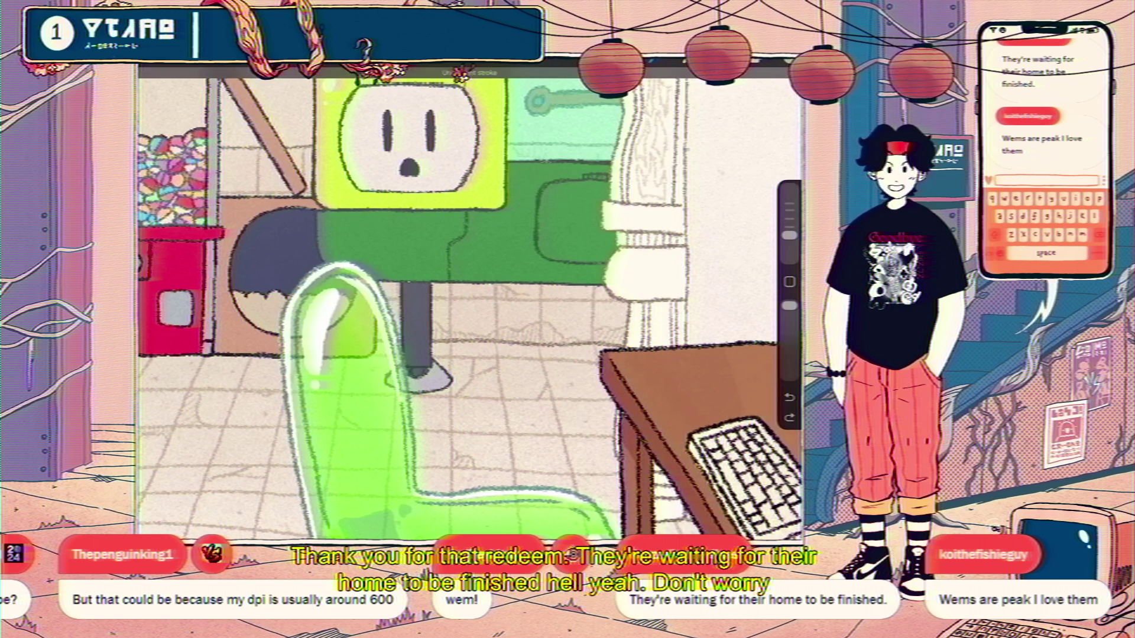
pyautogui.scroll(-5, 468, 299)
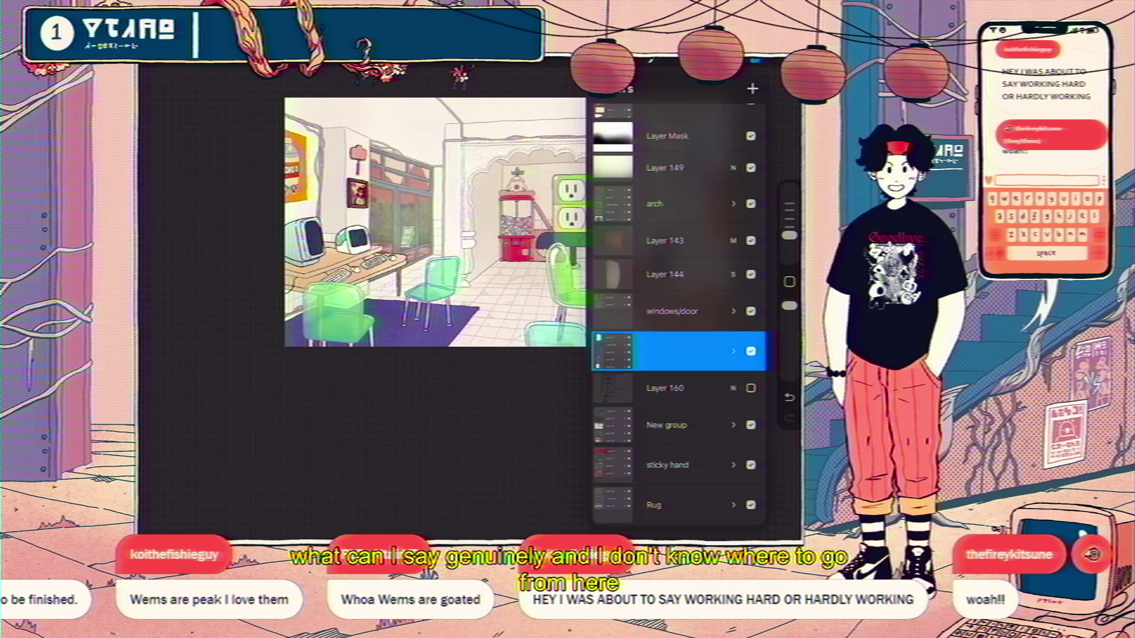
pyautogui.write('we_closu')
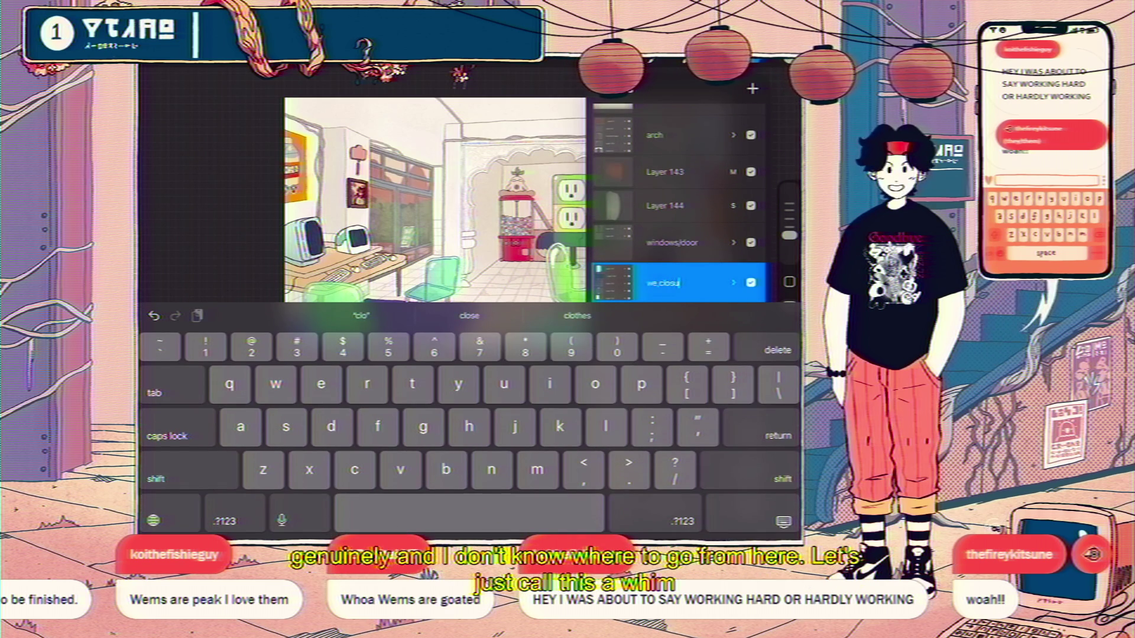
pyautogui.write('re')
# - Confirm the layer name wemclosure and make the green chair's group visible again
pyautogui.press('Return')
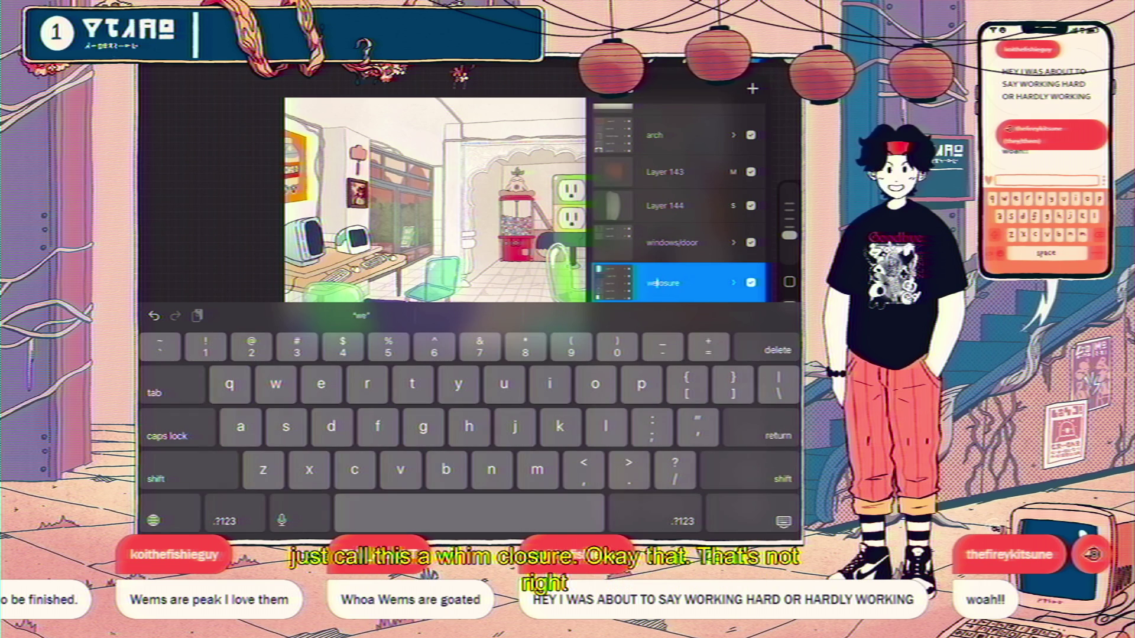
pyautogui.write('m')
pyautogui.press('Return')
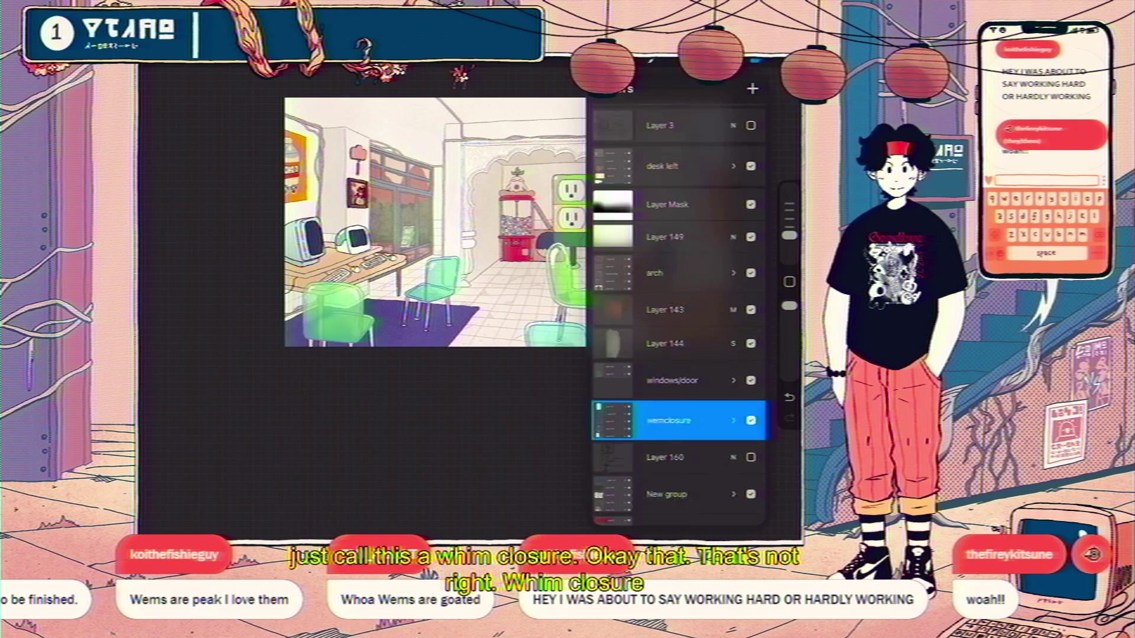
pyautogui.scroll(5, 679, 319)
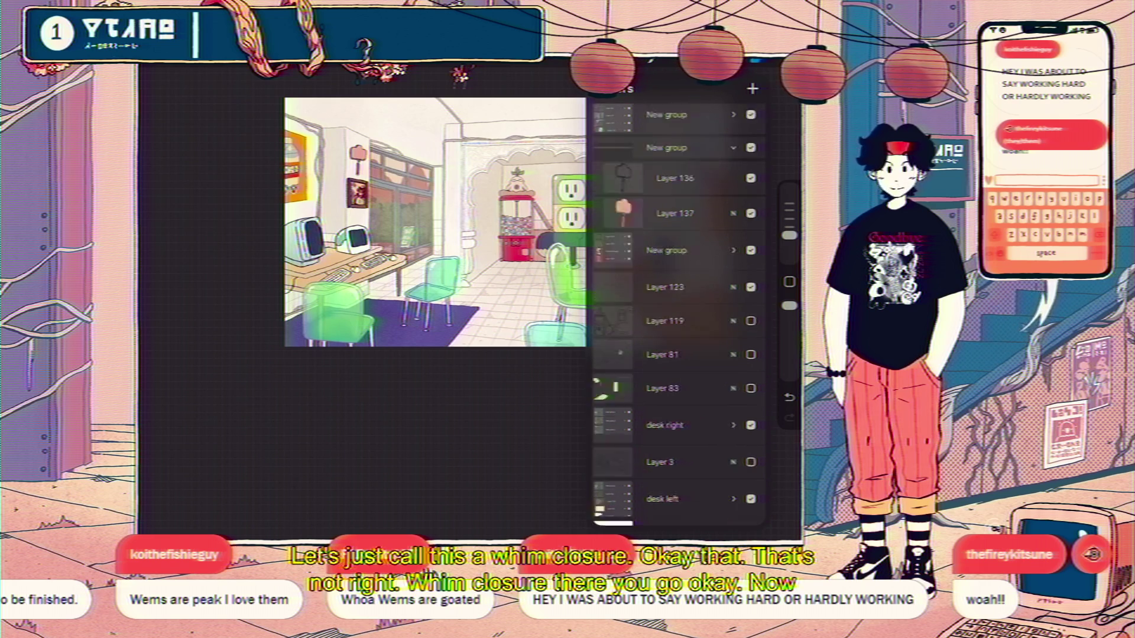
pyautogui.scroll(5, 679, 310)
pyautogui.click(751, 307)
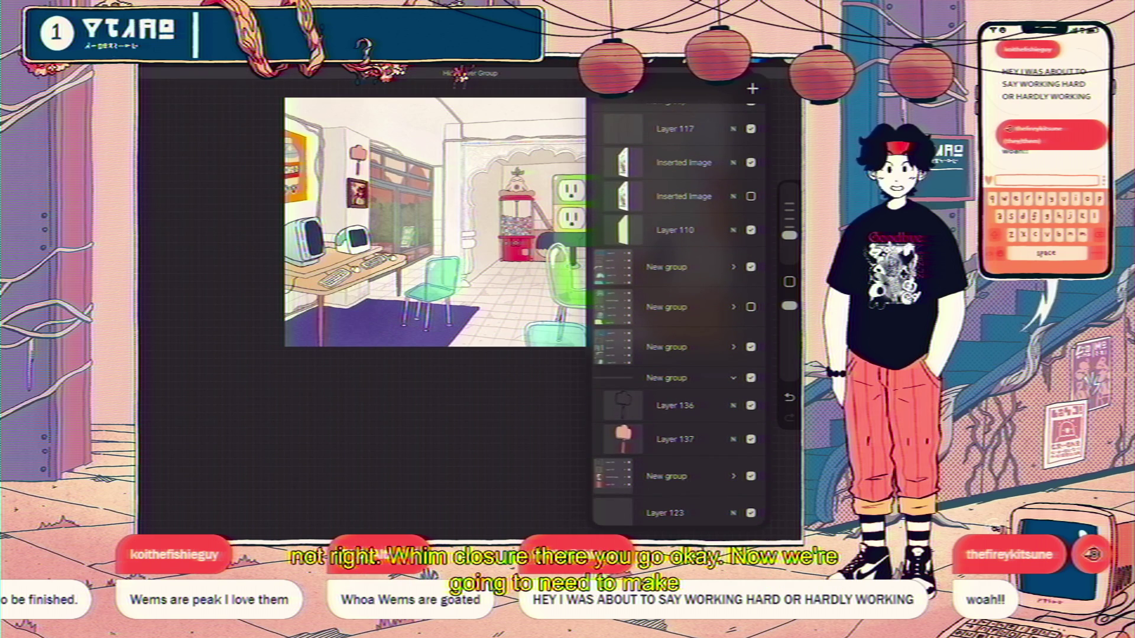
pyautogui.scroll(5, 680, 310)
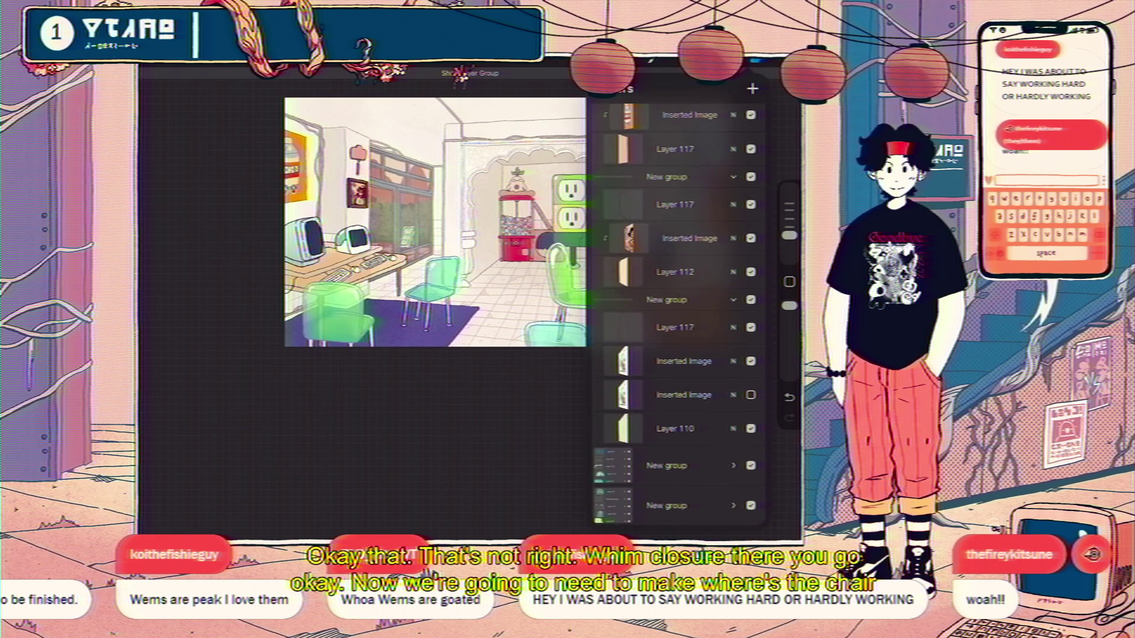
pyautogui.click(751, 401)
pyautogui.scroll(3, 680, 311)
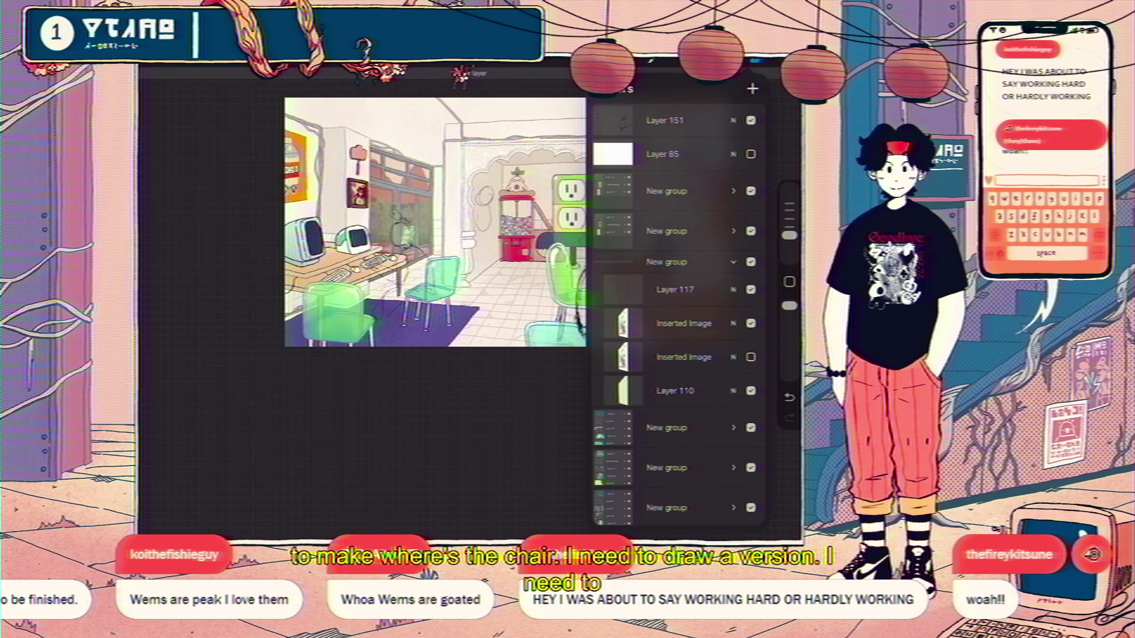
pyautogui.scroll(-2, 416, 222)
pyautogui.scroll(3, 364, 204)
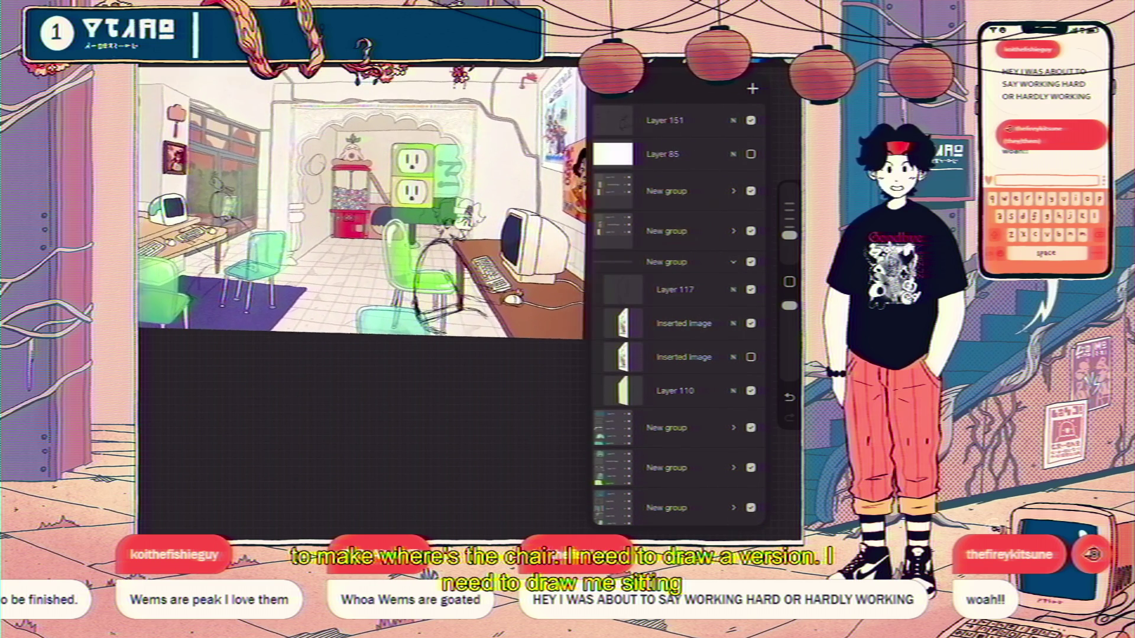
pyautogui.scroll(1, 363, 204)
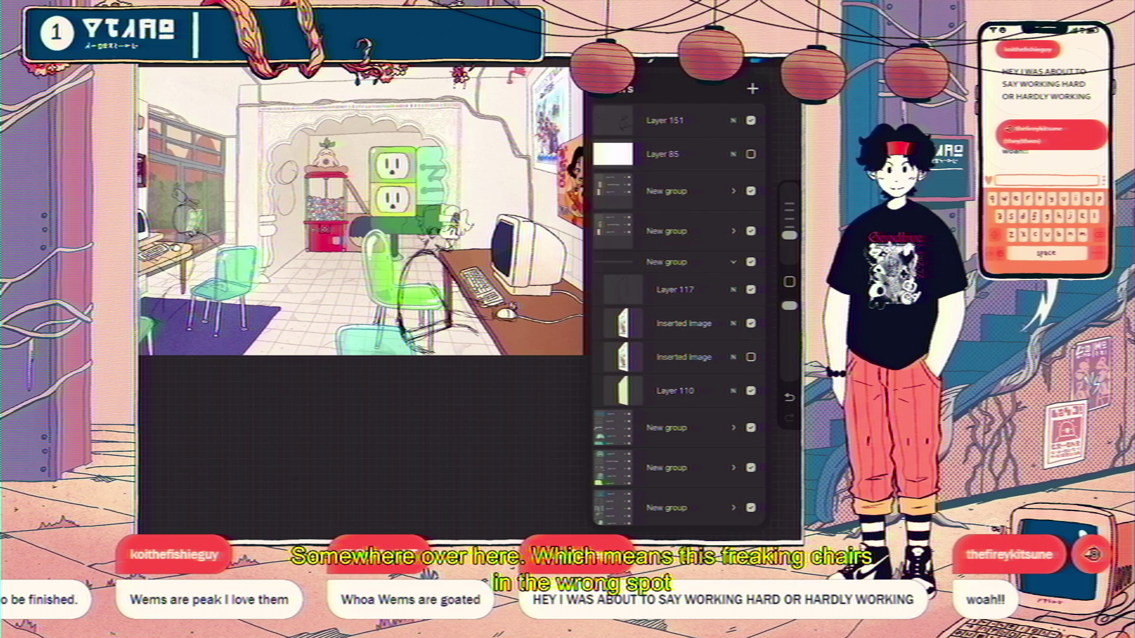
pyautogui.scroll(-3, 678, 310)
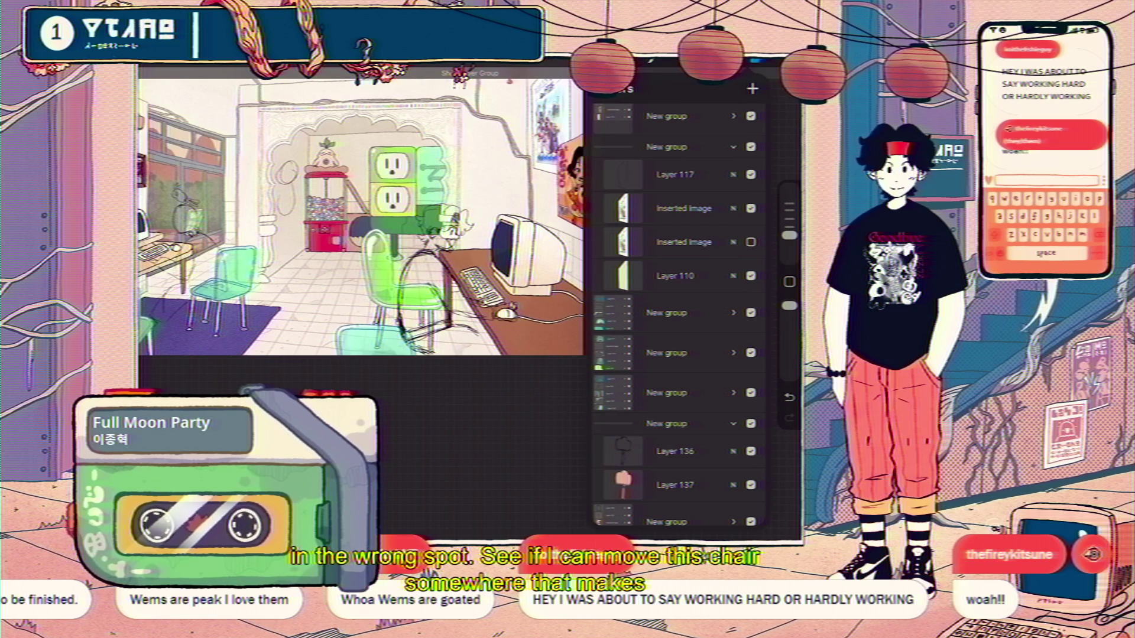
pyautogui.scroll(-3, 678, 311)
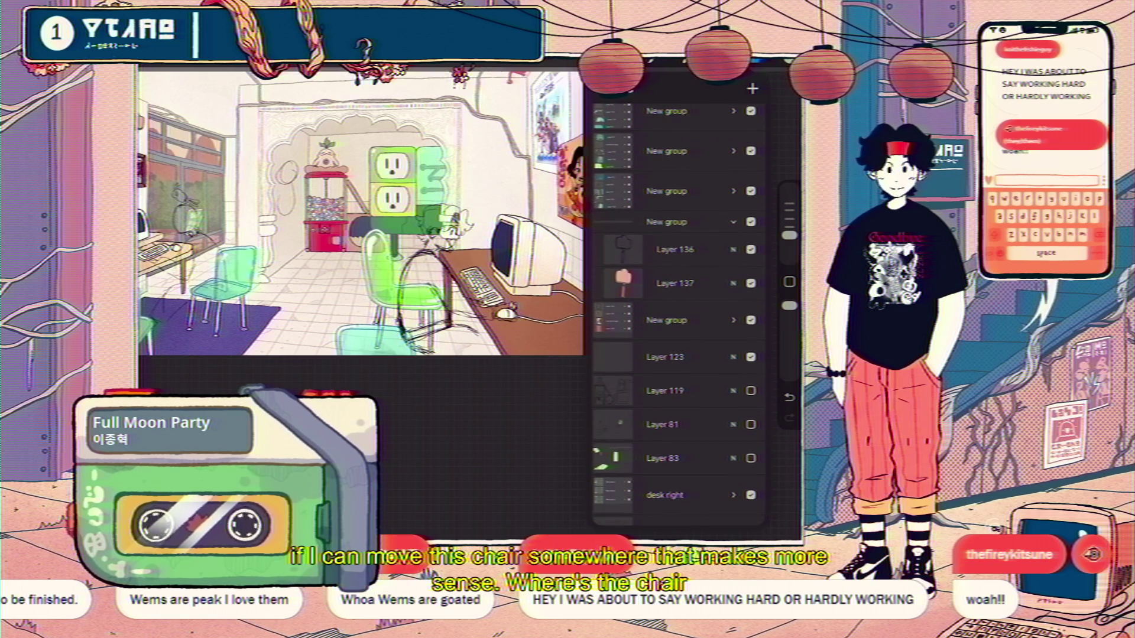
# - Locate the group holding the green chair via Layer 42 and verify it by toggling visibility
pyautogui.click(677, 222)
pyautogui.click(733, 222)
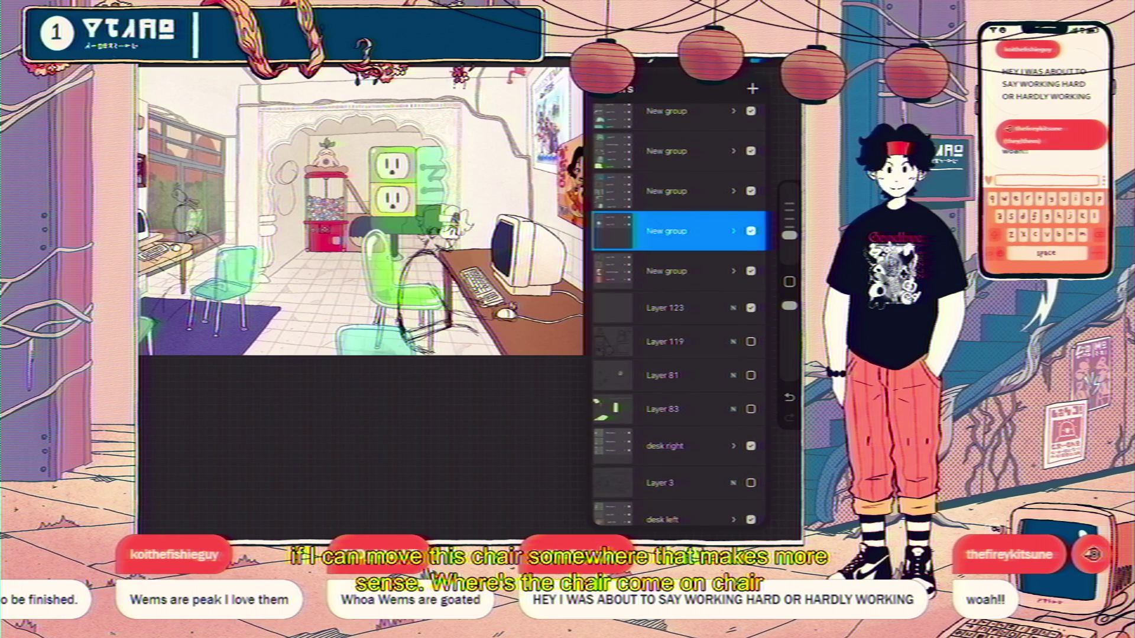
pyautogui.scroll(-3, 678, 310)
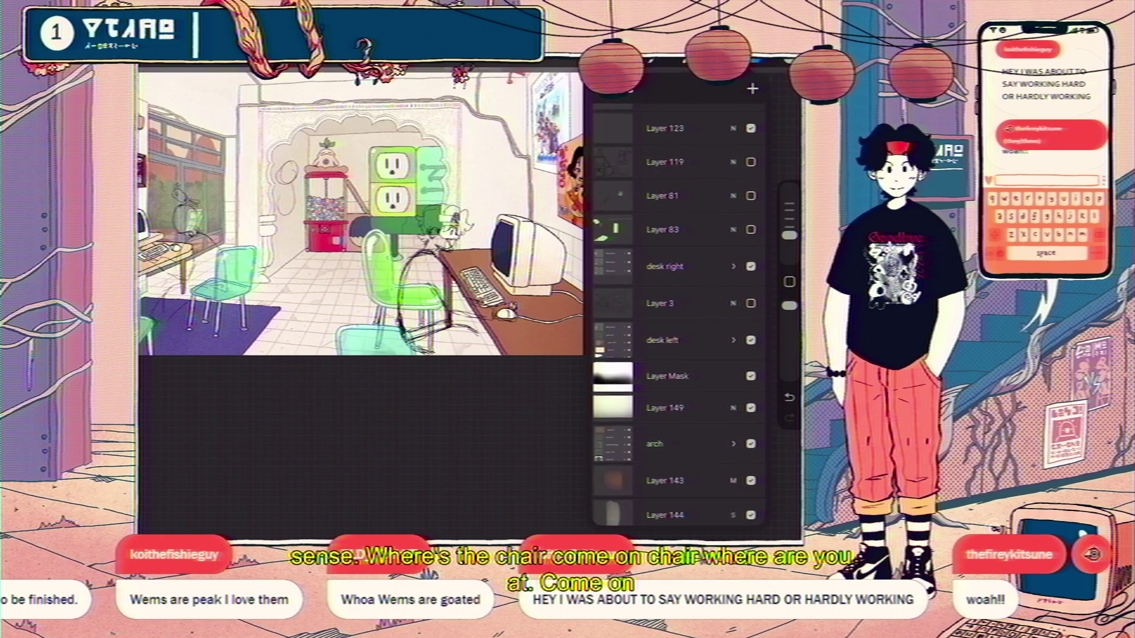
pyautogui.click(380, 284)
pyautogui.click(382, 272)
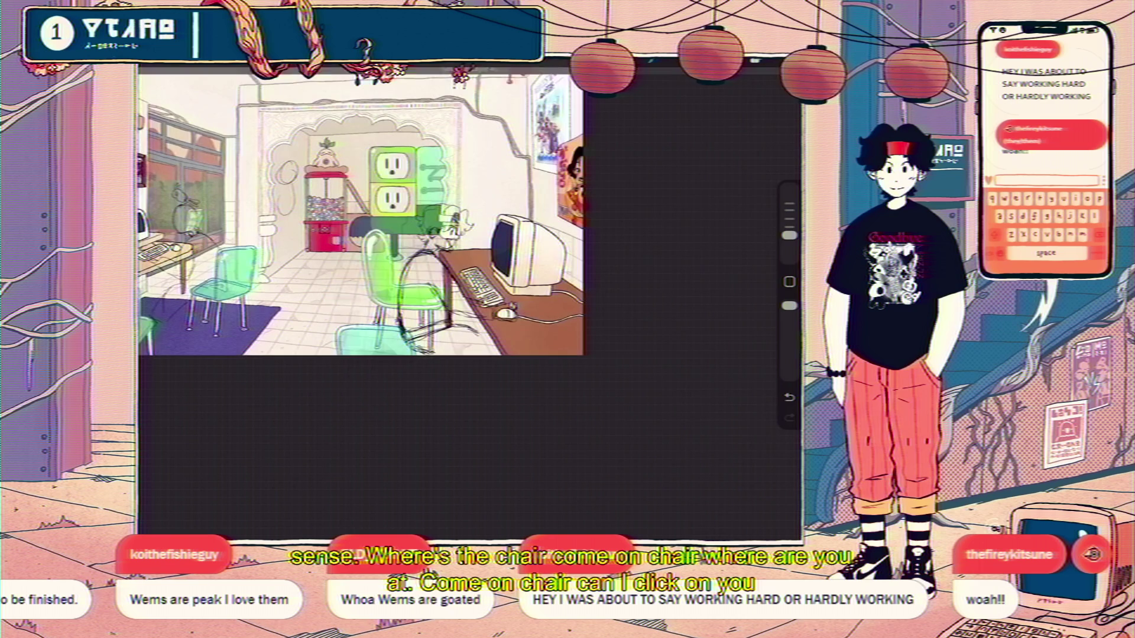
pyautogui.click(780, 63)
pyautogui.scroll(3, 679, 310)
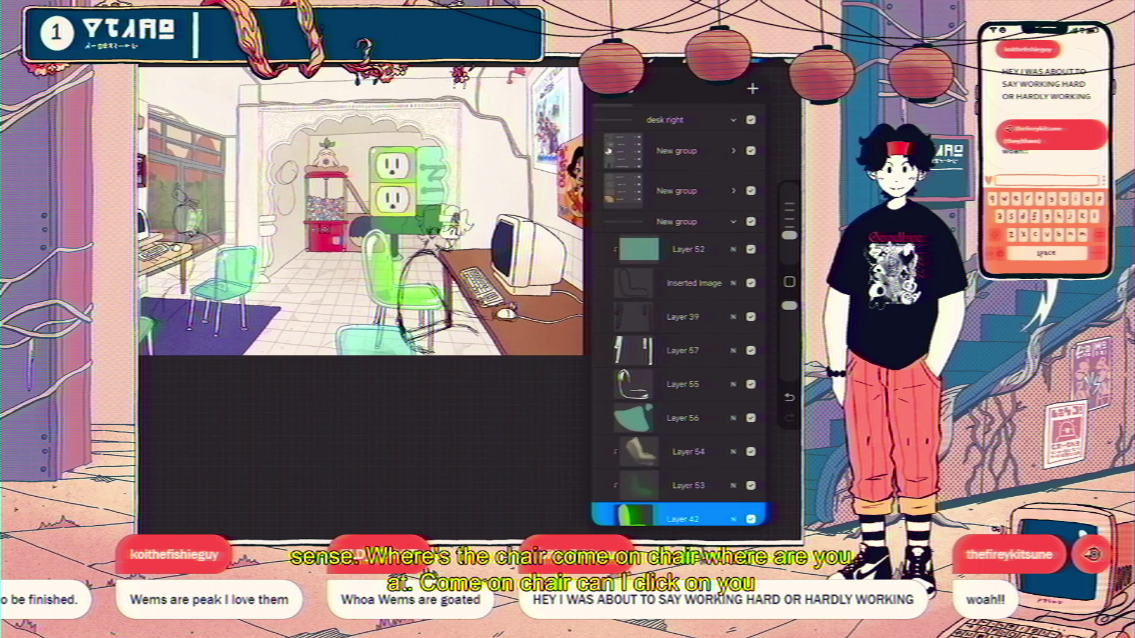
pyautogui.click(733, 231)
pyautogui.click(751, 230)
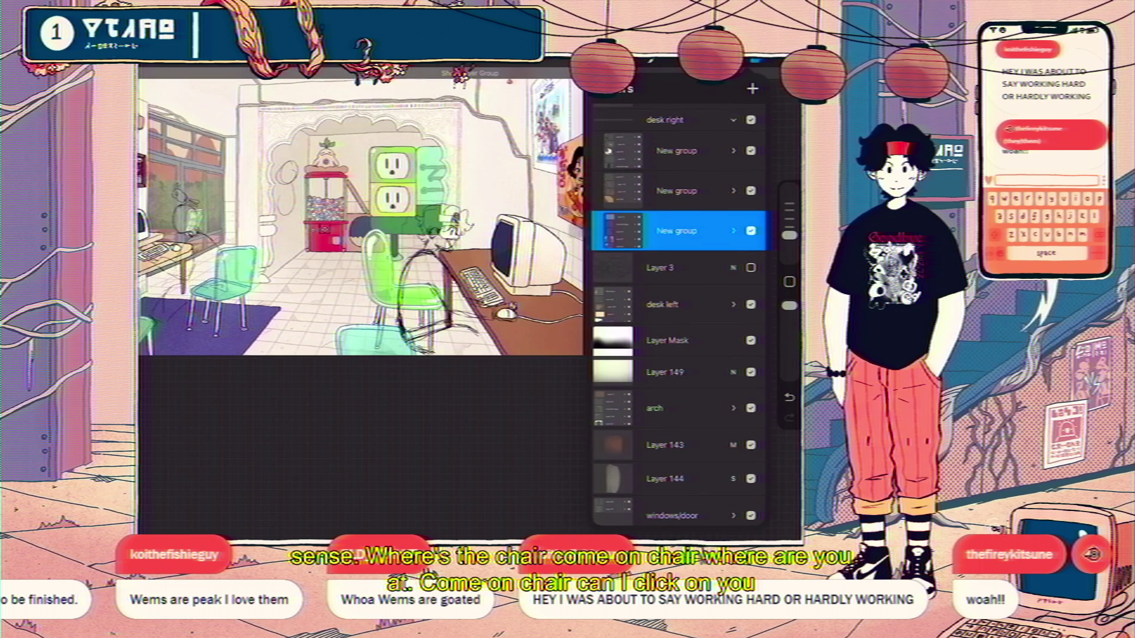
# - Rename the group 'ty chair', duplicate and flatten the copy, then hide the original group
pyautogui.click(673, 230)
pyautogui.click(519, 212)
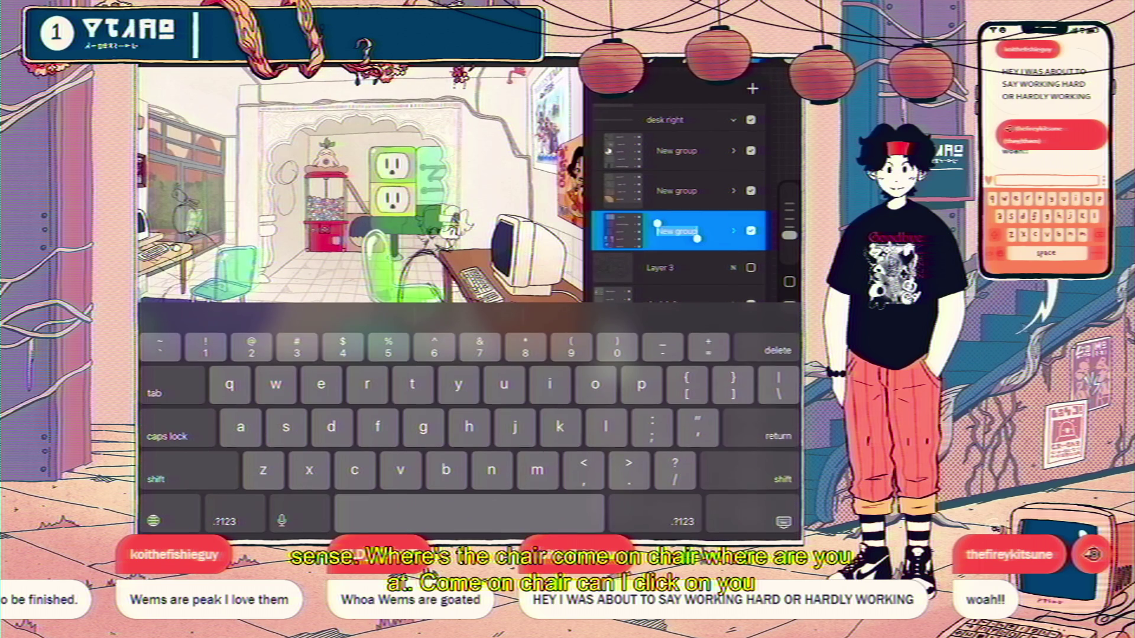
pyautogui.write('ty chair')
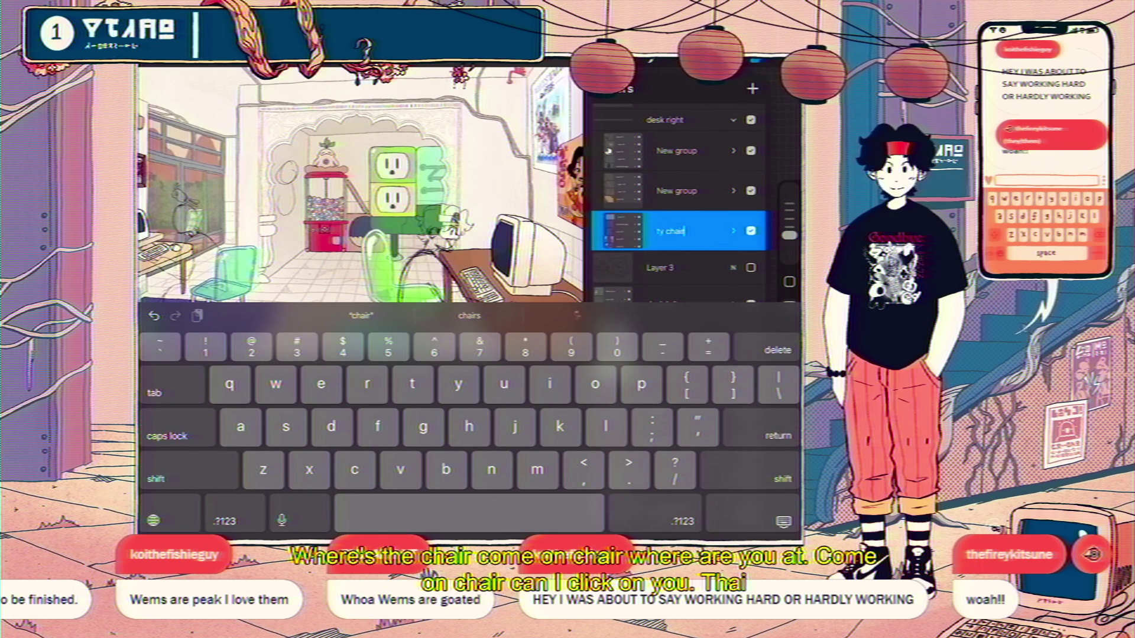
pyautogui.press('Return')
pyautogui.moveTo(727, 230); pyautogui.dragTo(638, 231)
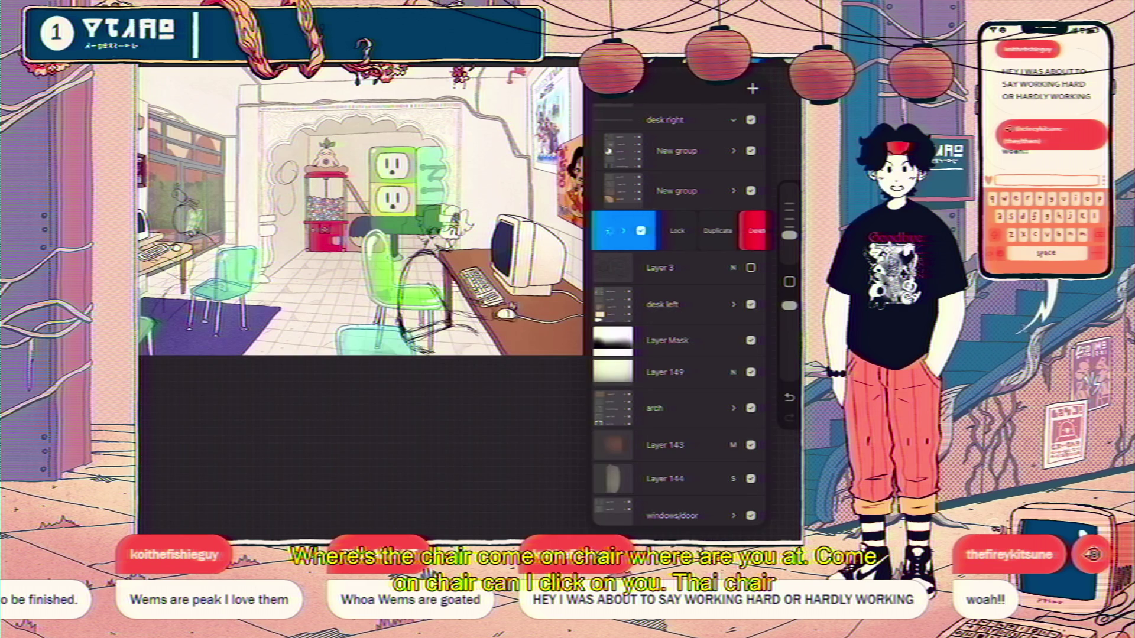
pyautogui.click(691, 231)
pyautogui.click(532, 238)
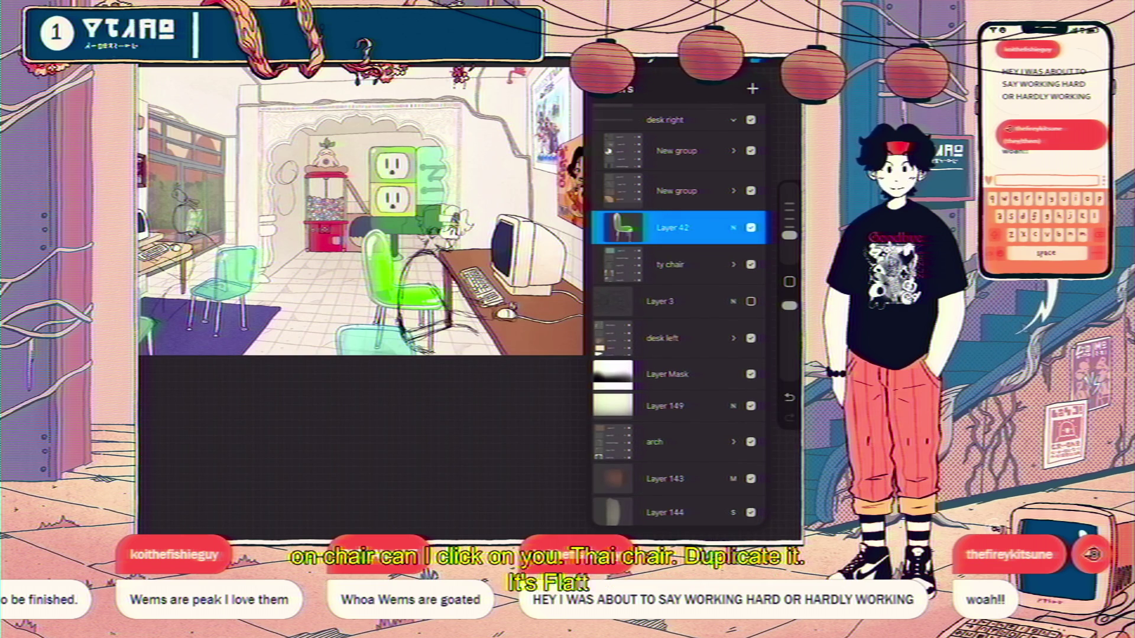
pyautogui.click(750, 266)
# - Move the flattened chair slightly down and right with Transform
pyautogui.moveTo(403, 293); pyautogui.dragTo(412, 313)
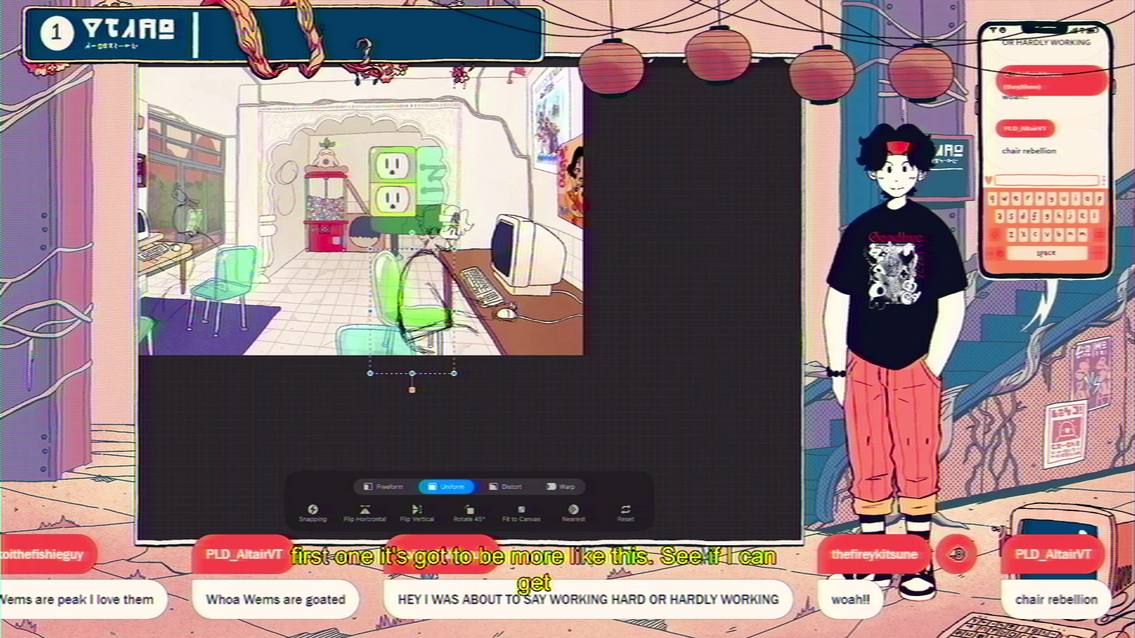
pyautogui.click(753, 62)
pyautogui.scroll(2, 678, 310)
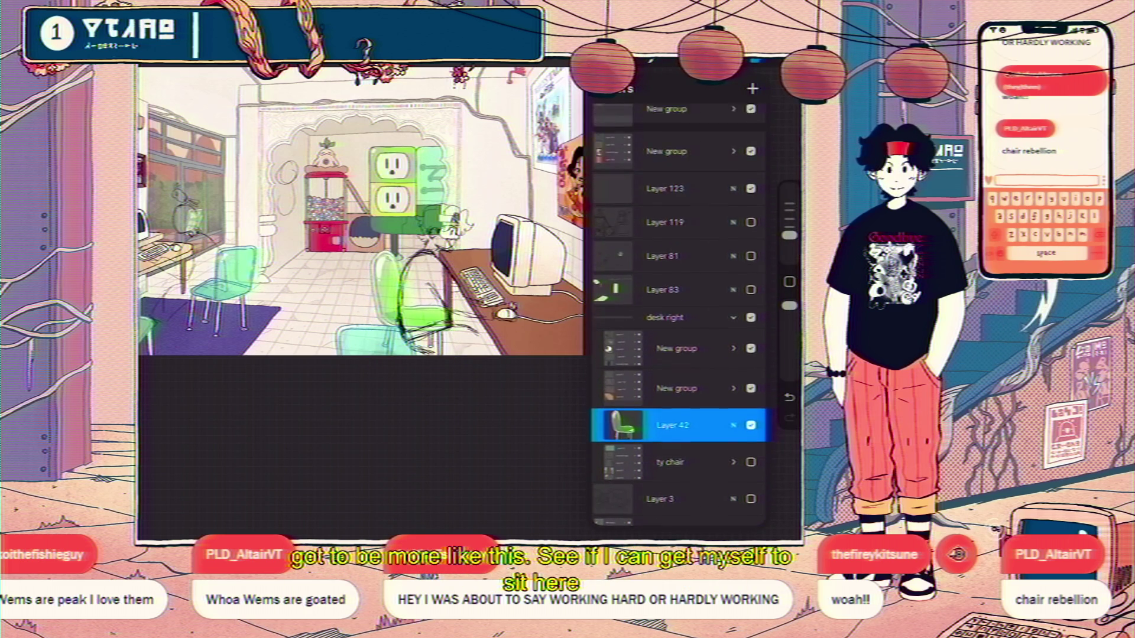
pyautogui.scroll(-5, 679, 311)
pyautogui.scroll(1, 679, 311)
pyautogui.scroll(3, 678, 311)
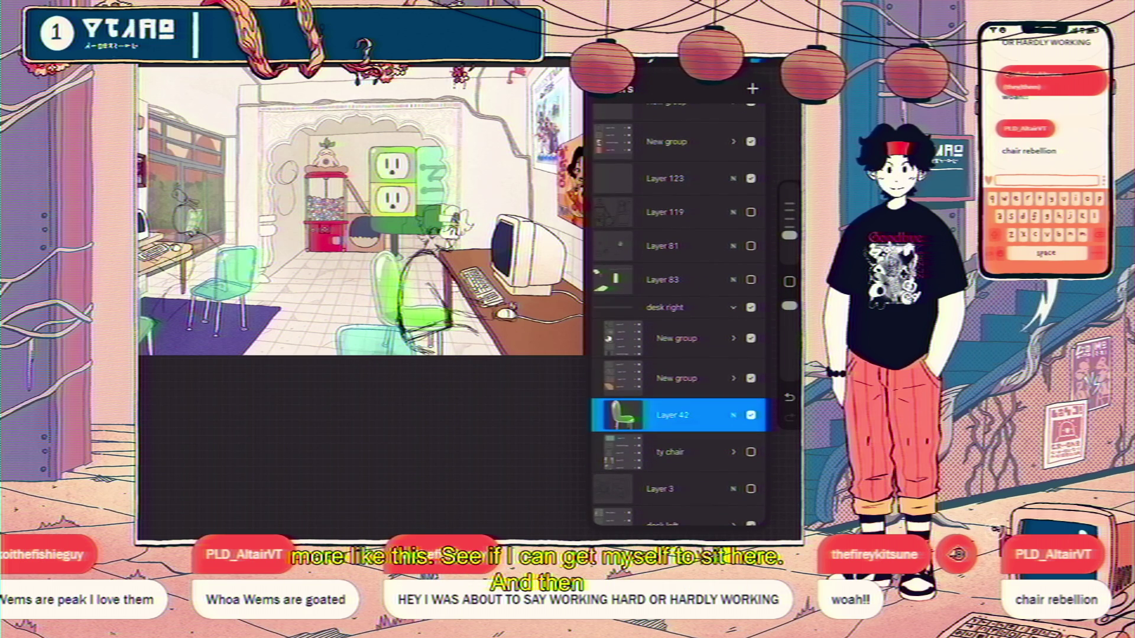
pyautogui.scroll(-1, 678, 310)
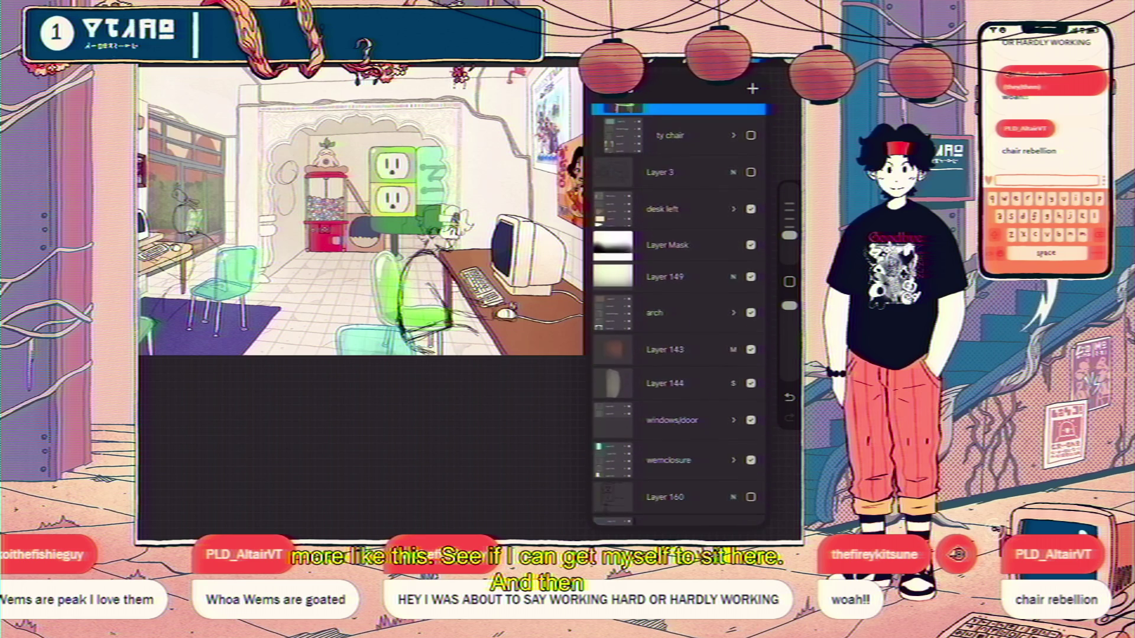
pyautogui.scroll(-5, 678, 310)
pyautogui.scroll(-5, 678, 310)
pyautogui.scroll(3, 359, 274)
pyautogui.click(639, 266)
# - Pick Layer 151 from the canvas and drop it into the 'desk right' group above Layer 42
pyautogui.click(359, 218)
pyautogui.click(408, 222)
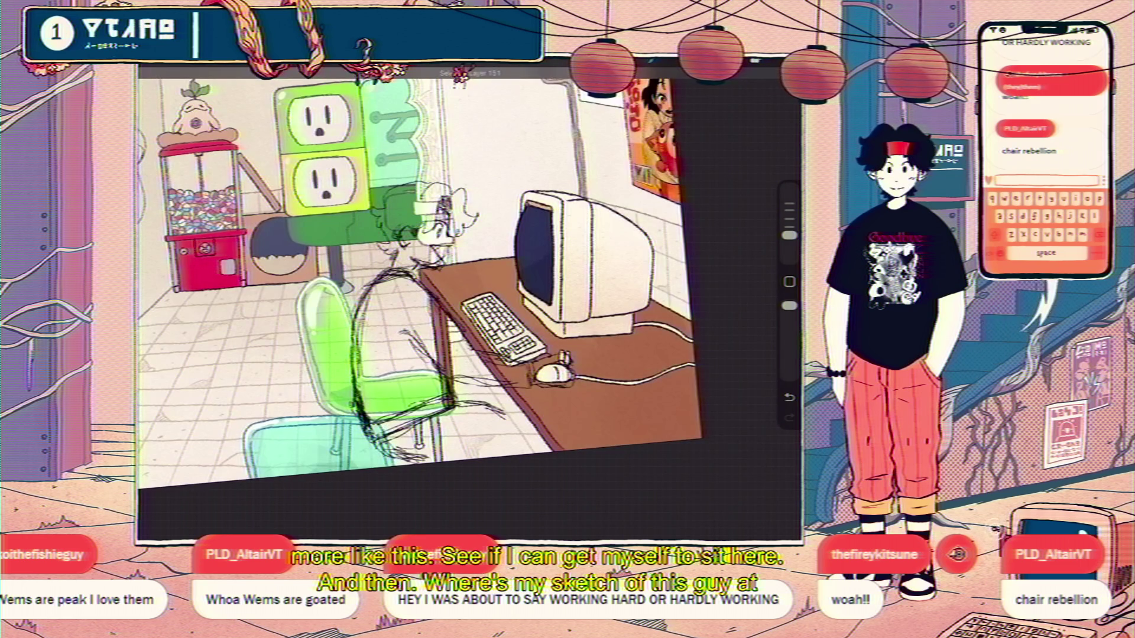
pyautogui.click(753, 63)
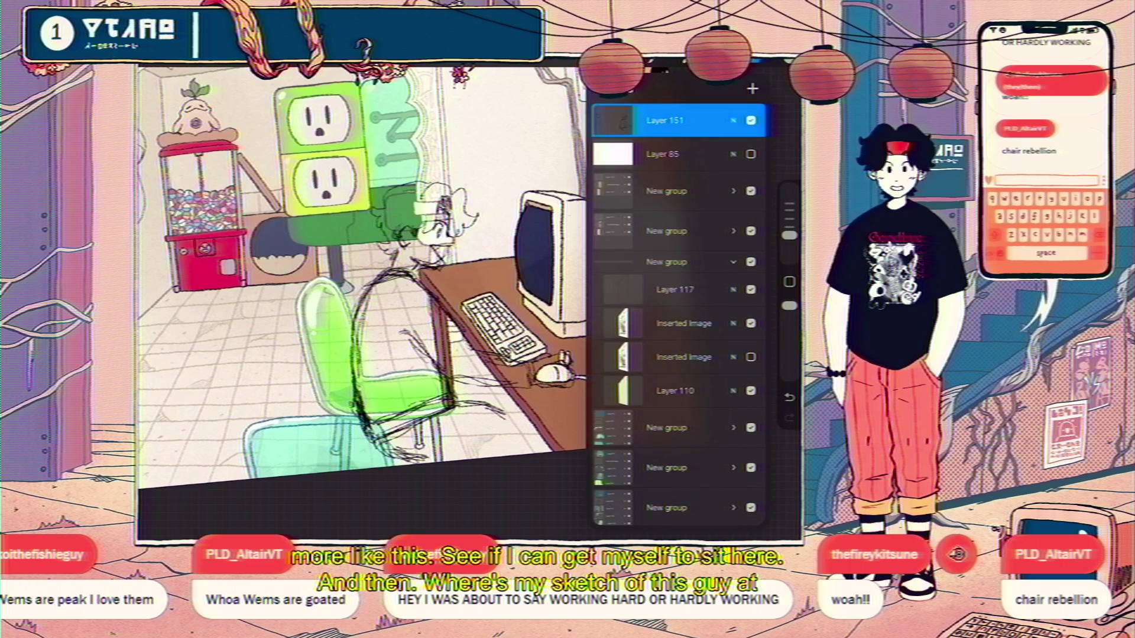
pyautogui.moveTo(678, 120)
pyautogui.mouseDown()
pyautogui.moveTo(678, 520)
pyautogui.moveTo(687, 510)
pyautogui.mouseUp()
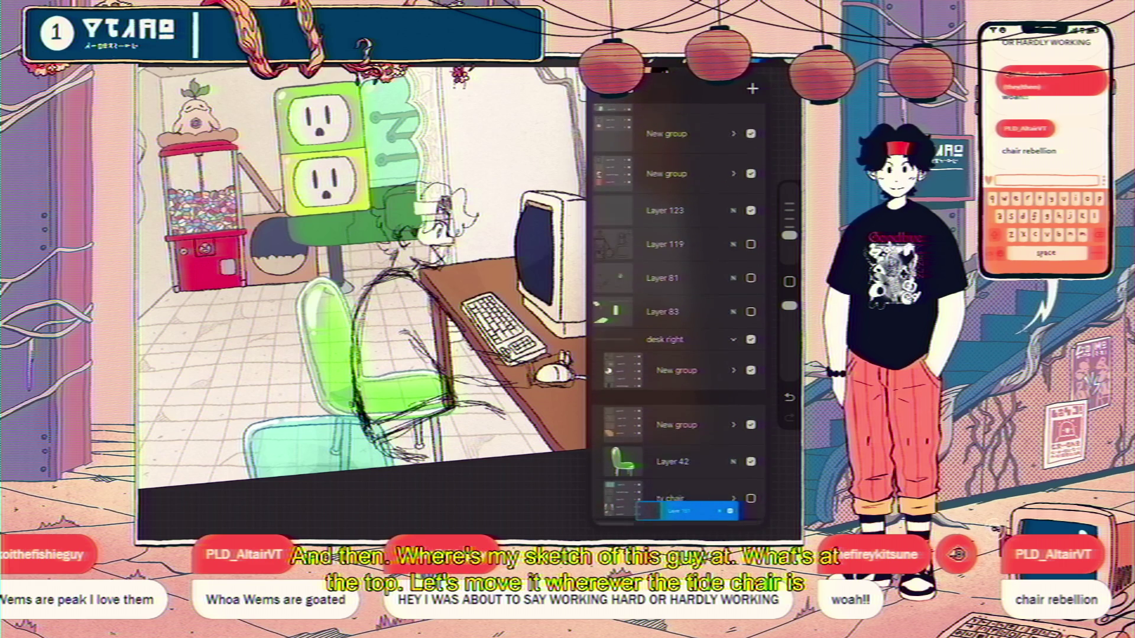
pyautogui.moveTo(688, 511); pyautogui.dragTo(679, 280)
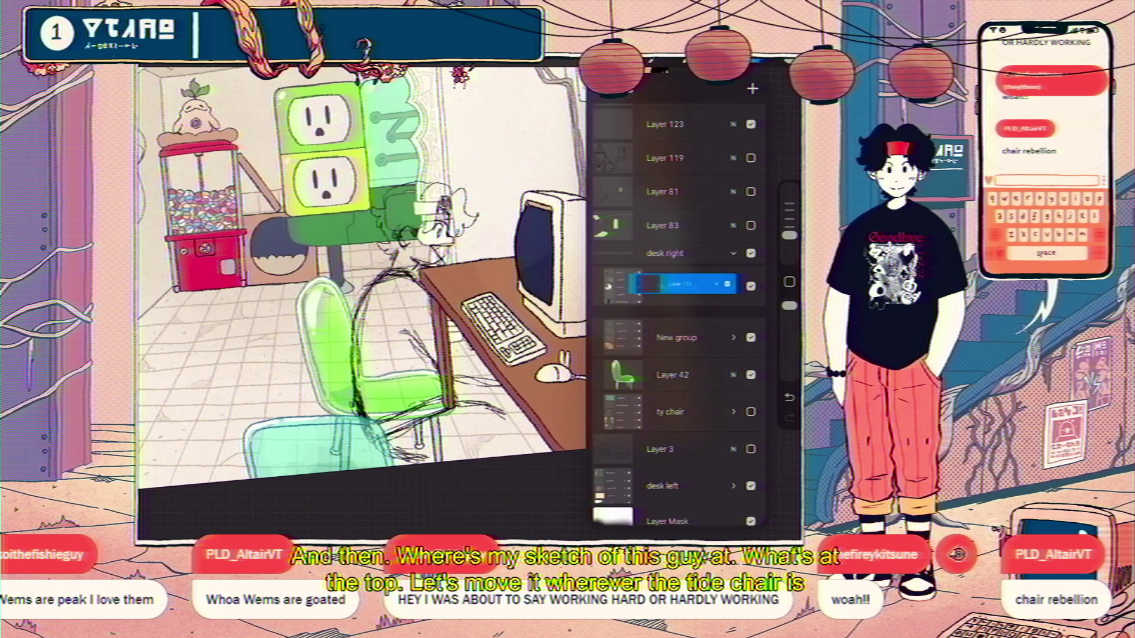
pyautogui.scroll(-3, 355, 266)
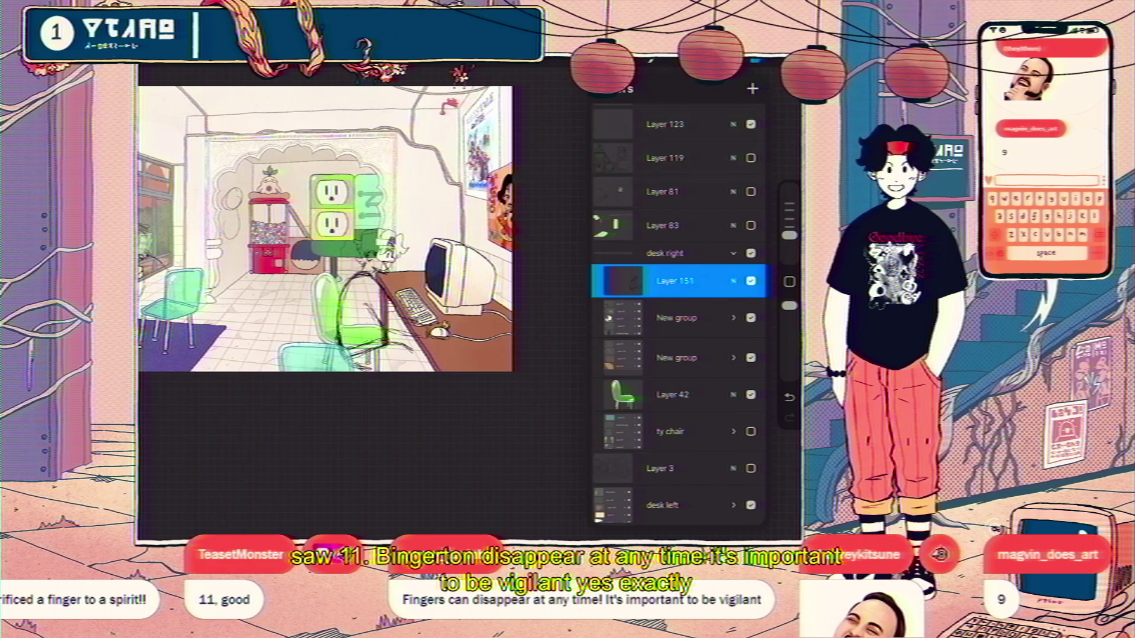
# - Select the figure sketch and move it up onto the green chair, then commit
pyautogui.press('l')
pyautogui.press('l')
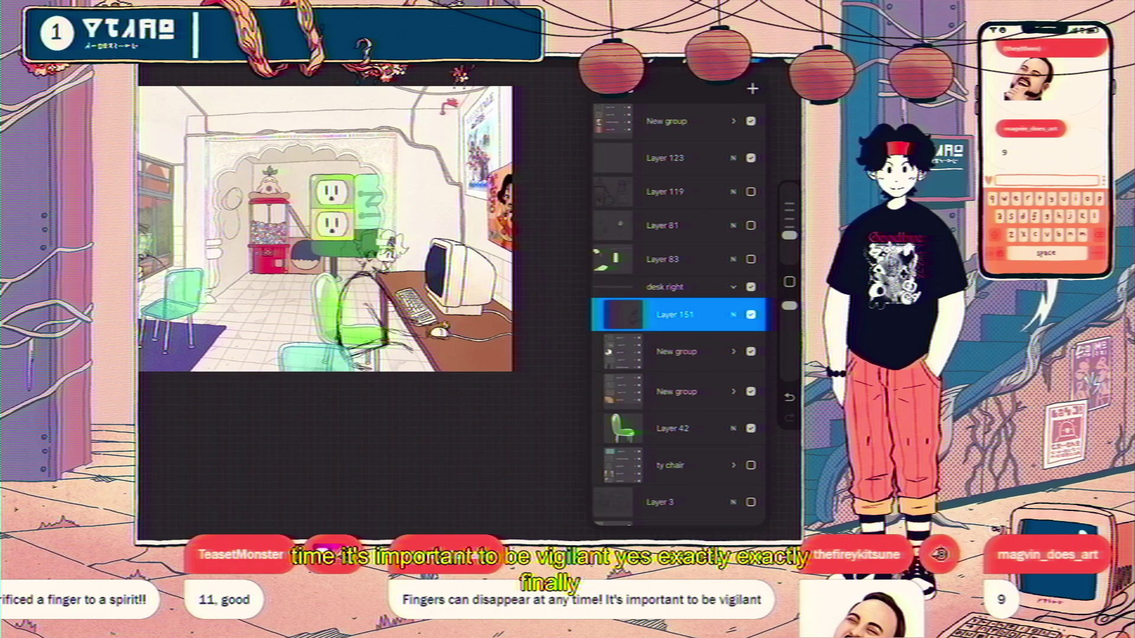
pyautogui.press('s')
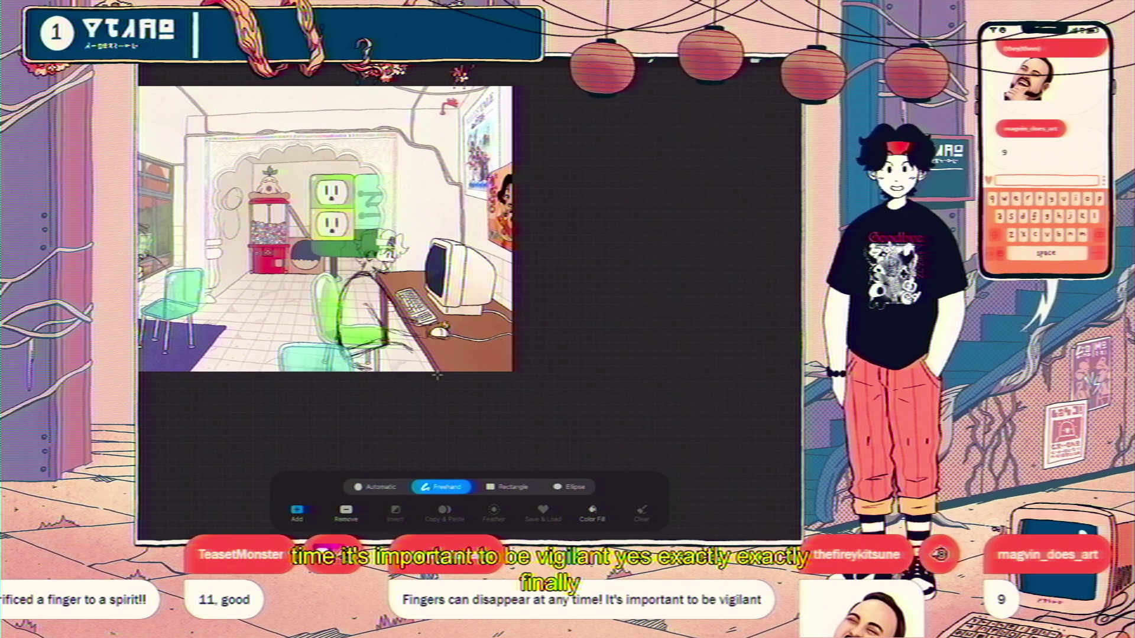
pyautogui.press('v')
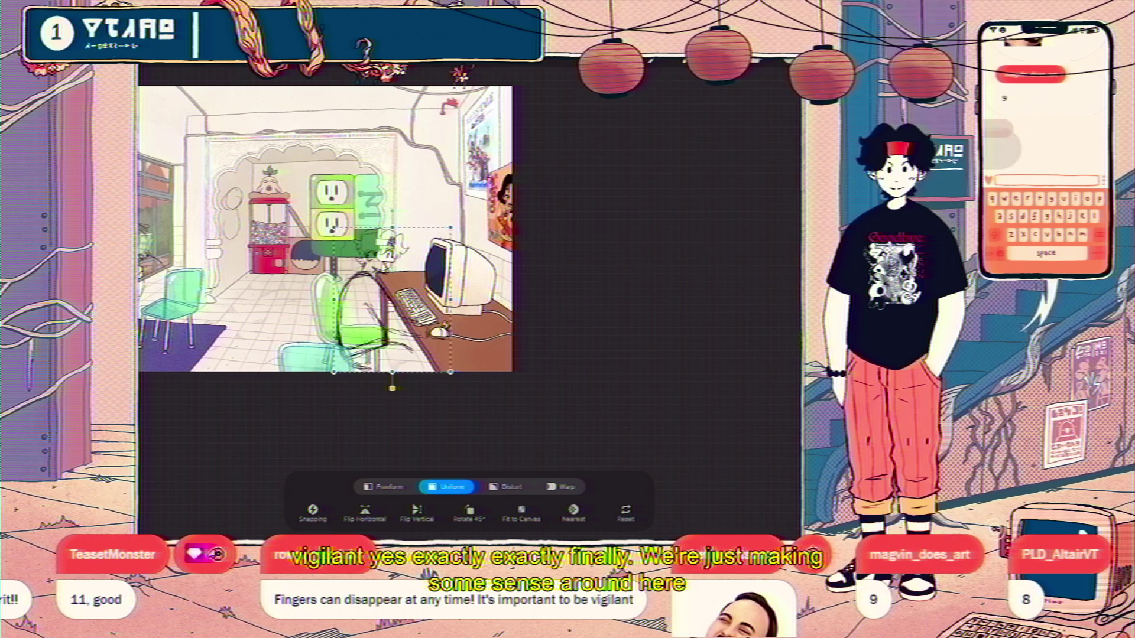
pyautogui.moveTo(392, 301); pyautogui.dragTo(382, 277)
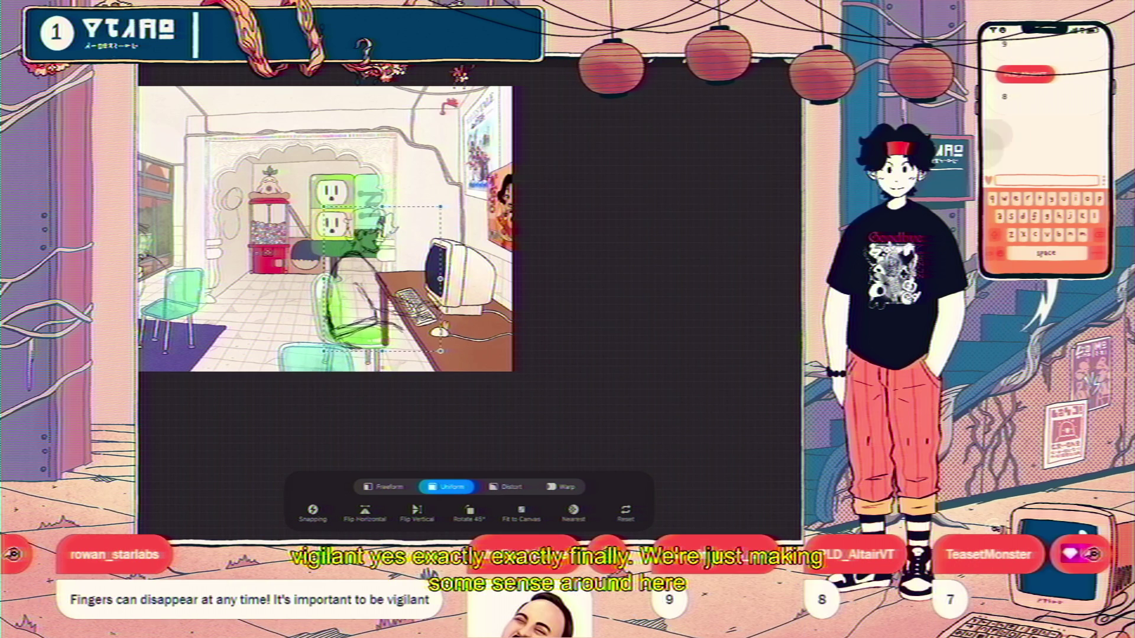
pyautogui.press('v')
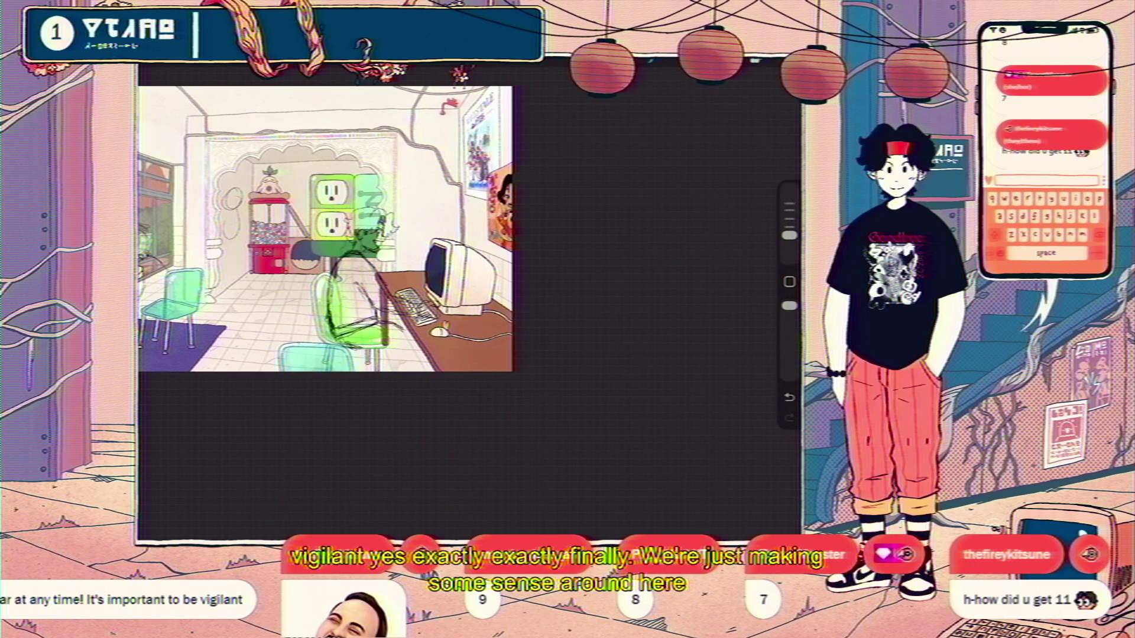
pyautogui.scroll(3, 390, 239)
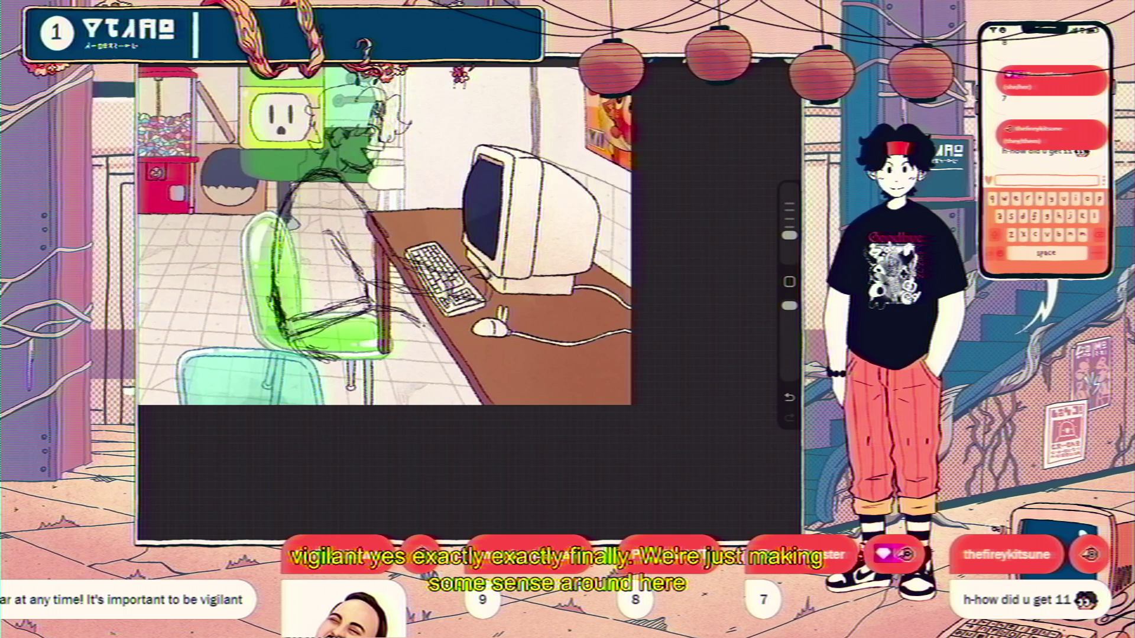
pyautogui.click(785, 70)
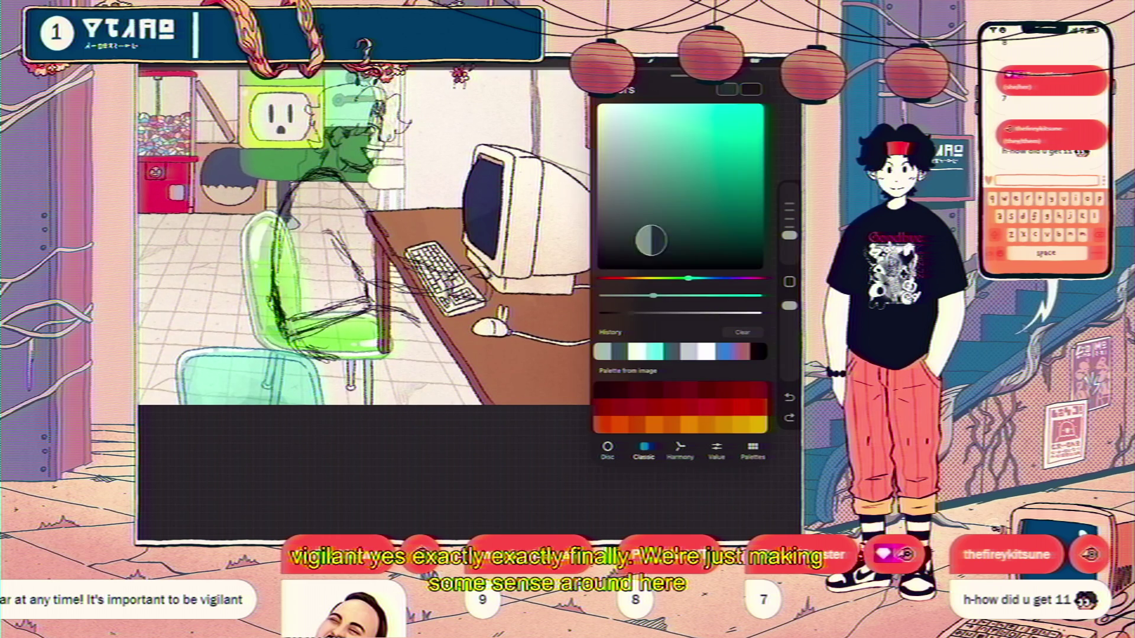
pyautogui.click(785, 69)
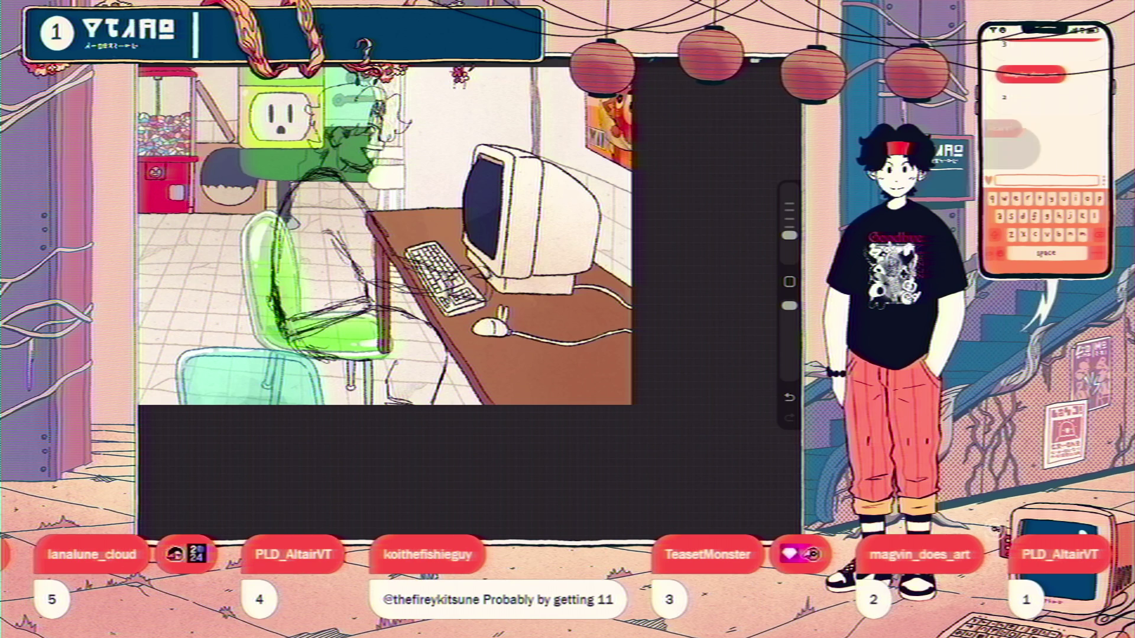
pyautogui.scroll(-3, 386, 233)
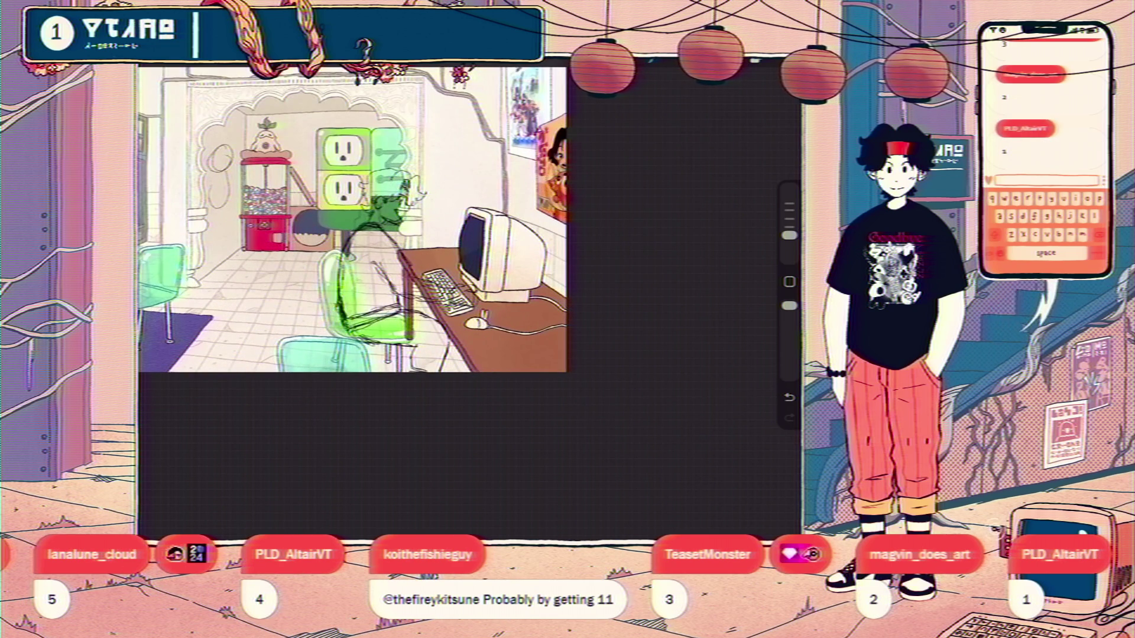
pyautogui.press('v')
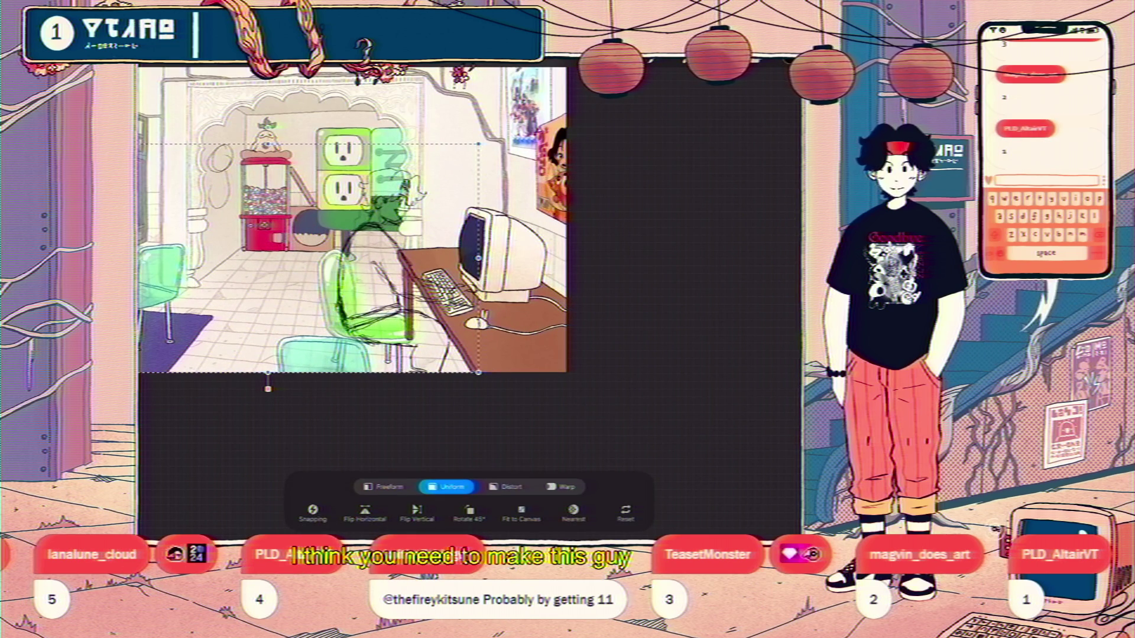
pyautogui.press('Return')
pyautogui.scroll(-3, 355, 215)
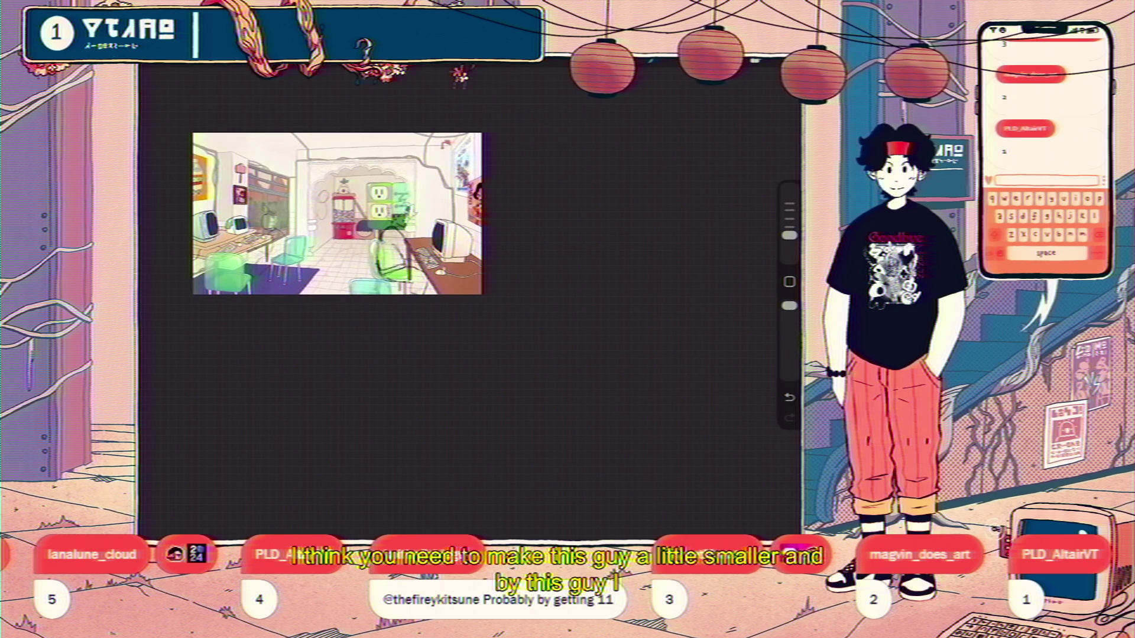
# - Shrink the selected figure slightly to fit the chair, commit, and reselect it for another transform
pyautogui.press('s')
pyautogui.press('v')
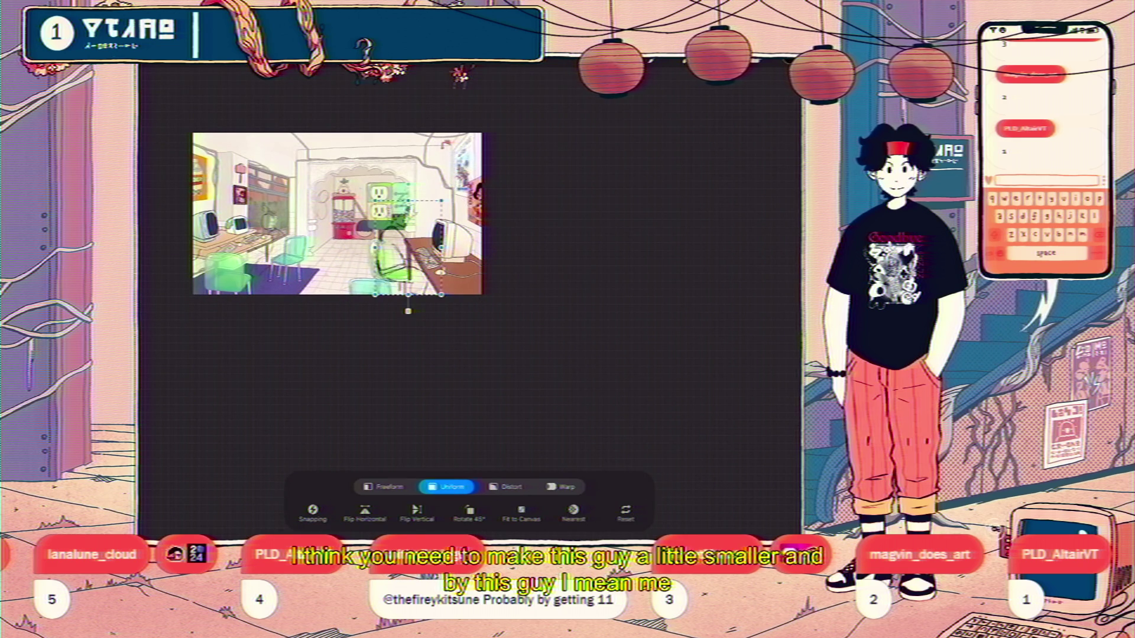
pyautogui.moveTo(441, 201); pyautogui.dragTo(440, 204)
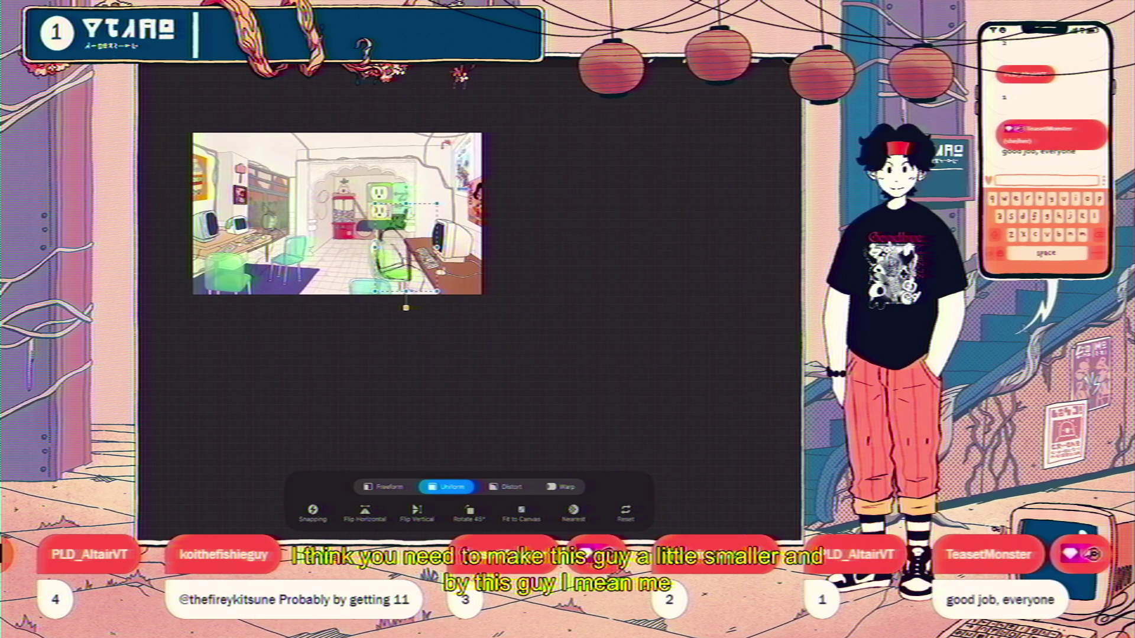
pyautogui.press('v')
pyautogui.scroll(5, 238, 225)
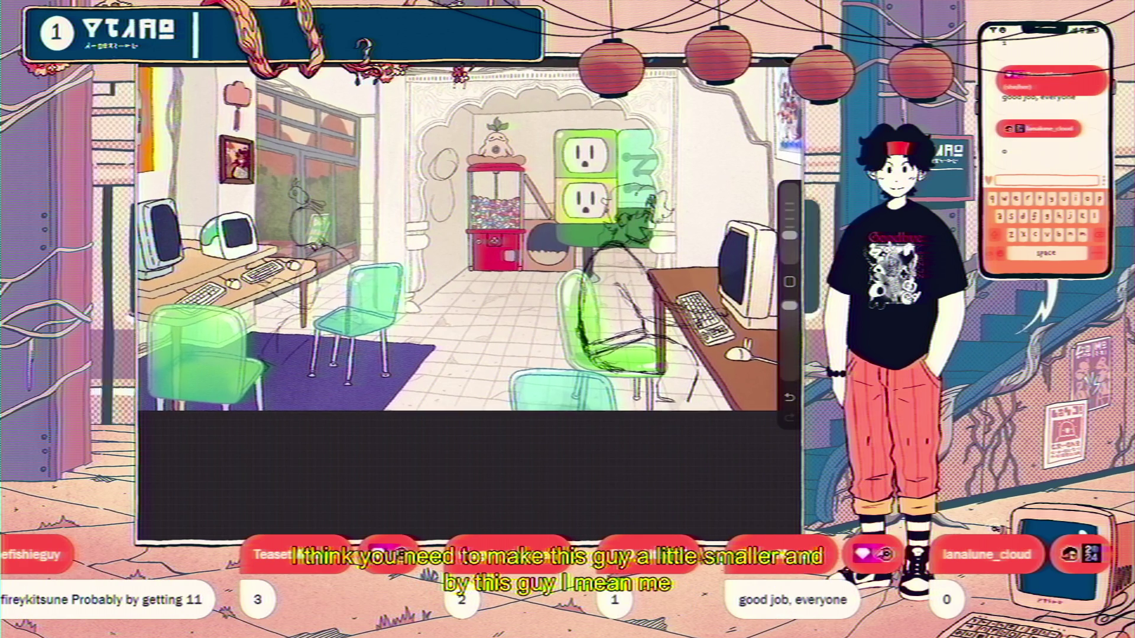
pyautogui.scroll(3, 470, 236)
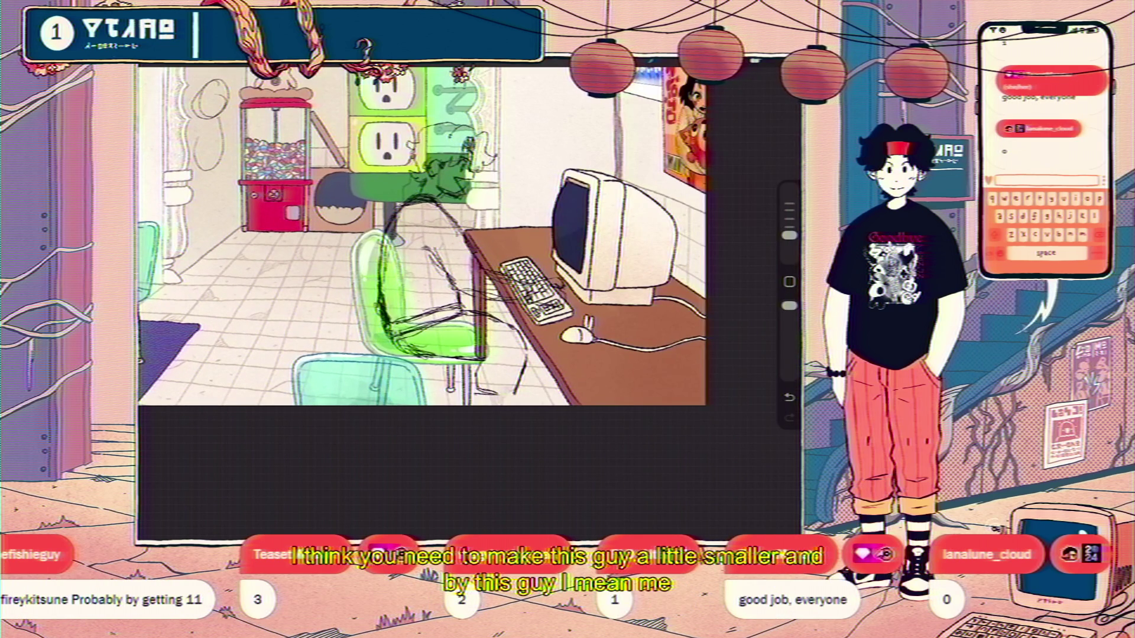
pyautogui.press('s')
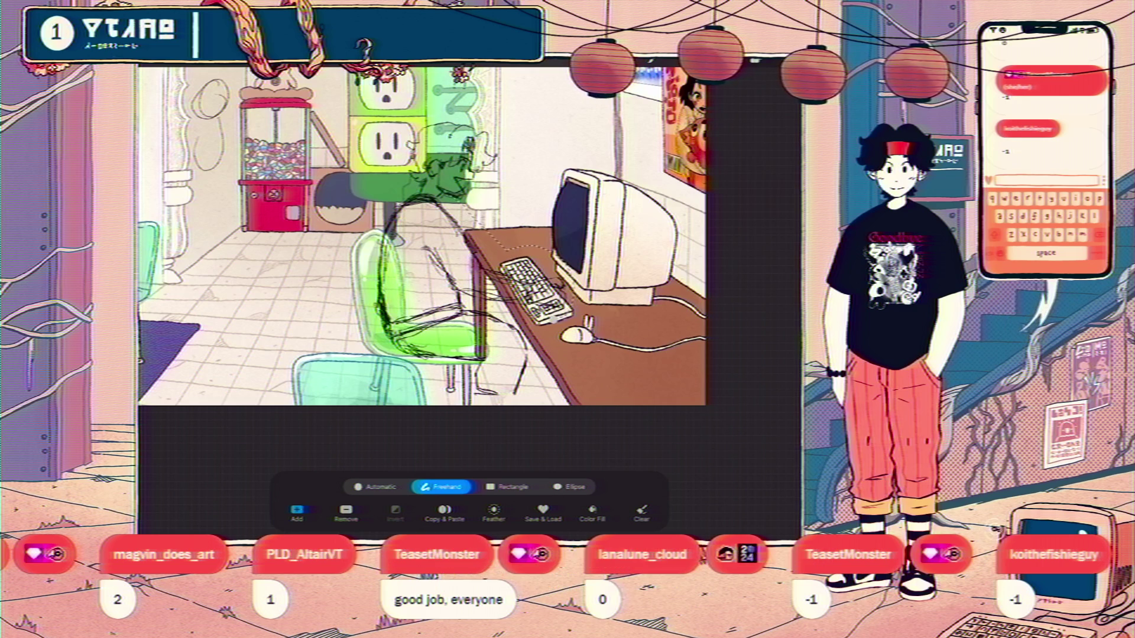
pyautogui.press('v')
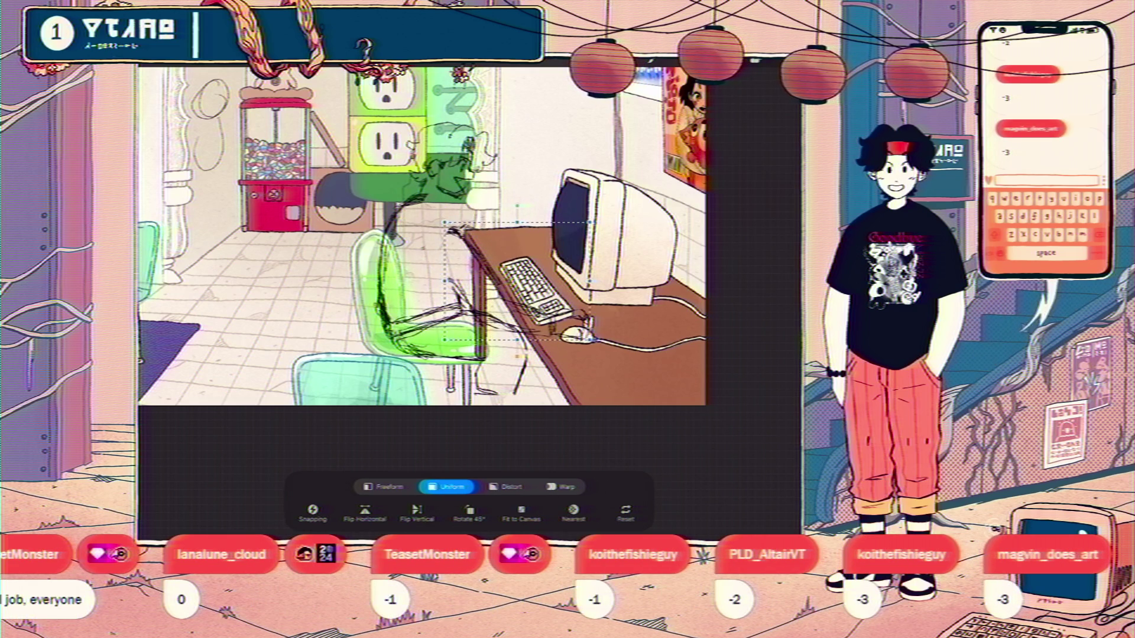
pyautogui.scroll(-3, 421, 231)
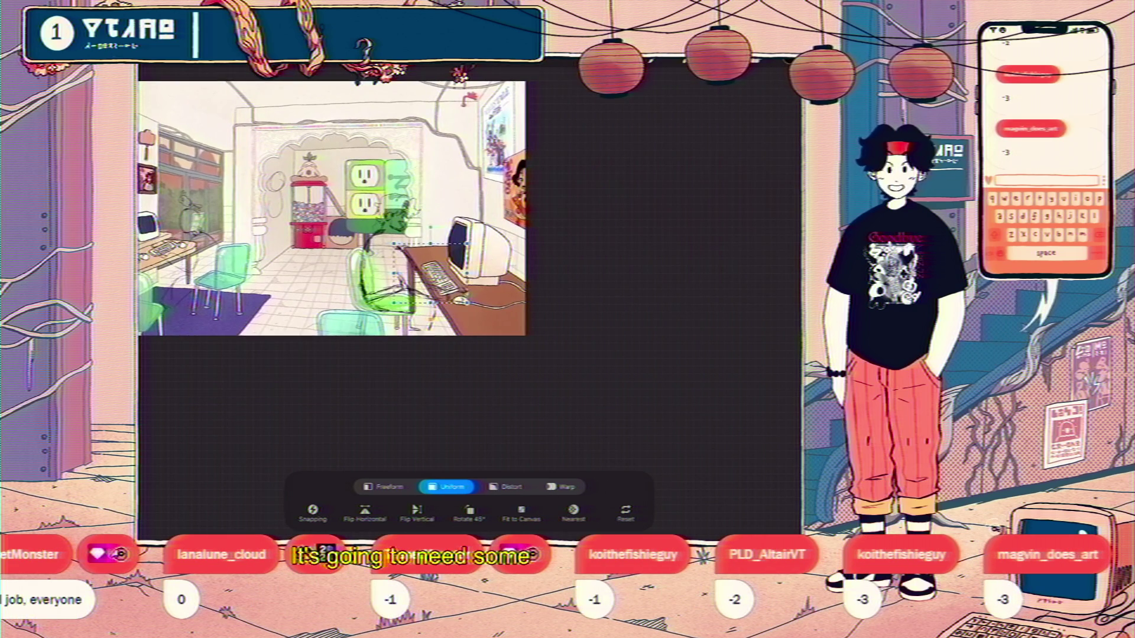
# - Freehand-select the figure and chair, shift them slightly right and down, and commit
pyautogui.moveTo(381, 226); pyautogui.dragTo(158, 170)
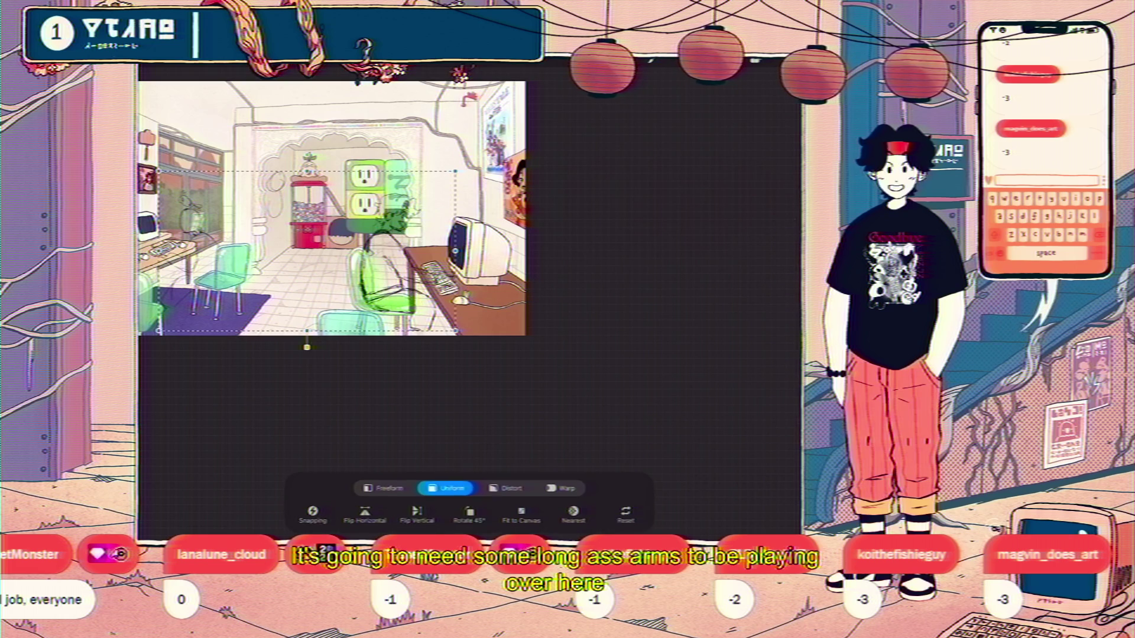
pyautogui.press('s')
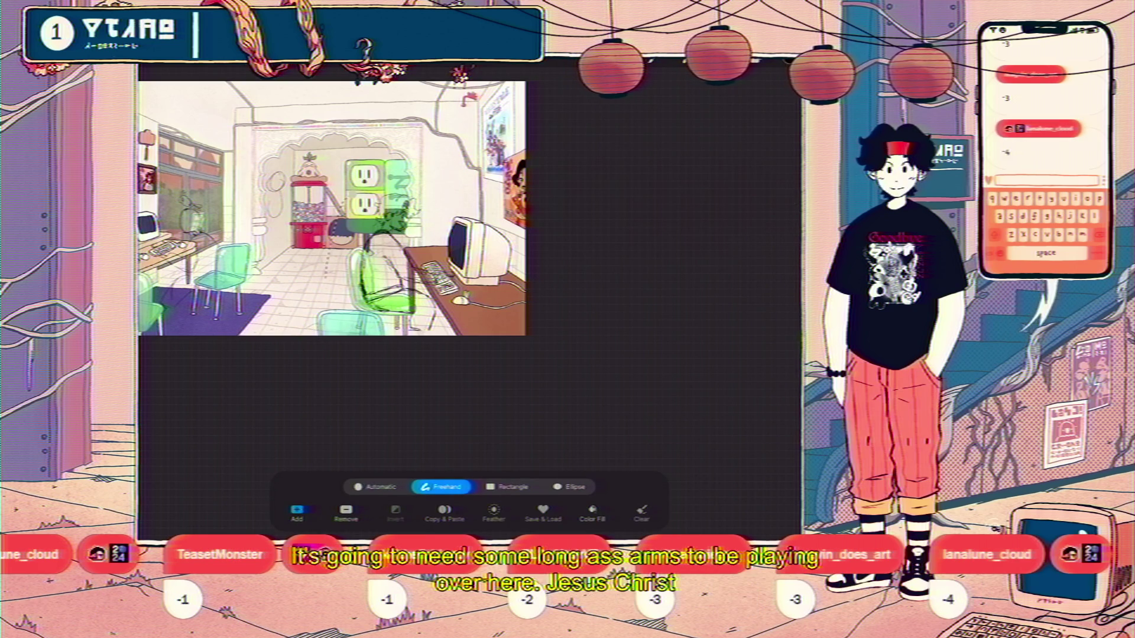
pyautogui.press('v')
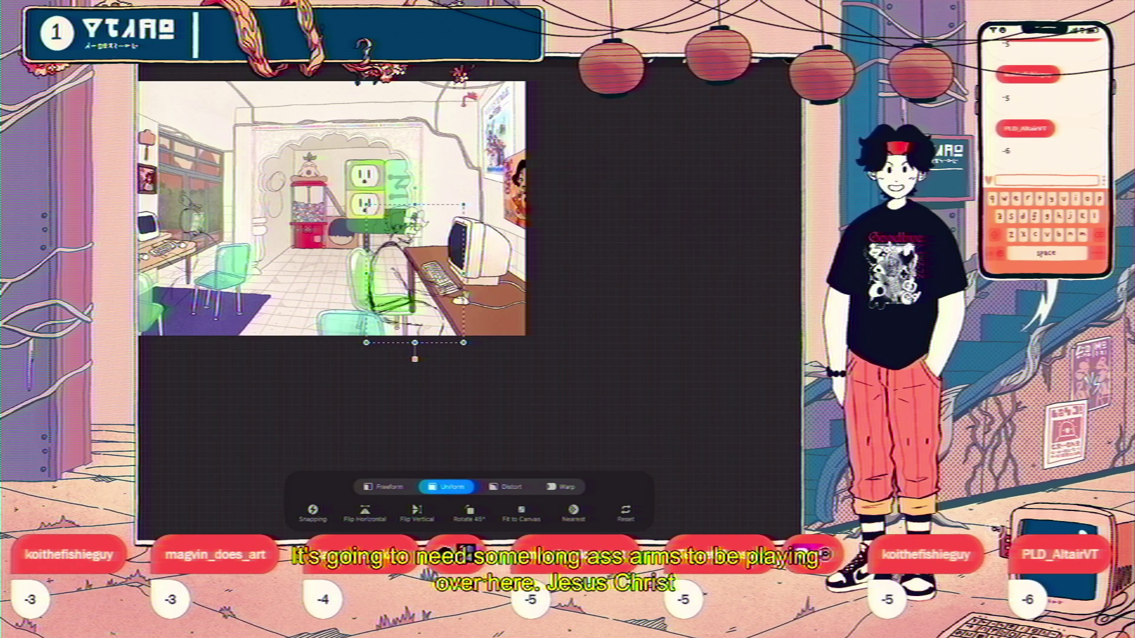
pyautogui.moveTo(415, 275); pyautogui.dragTo(419, 281)
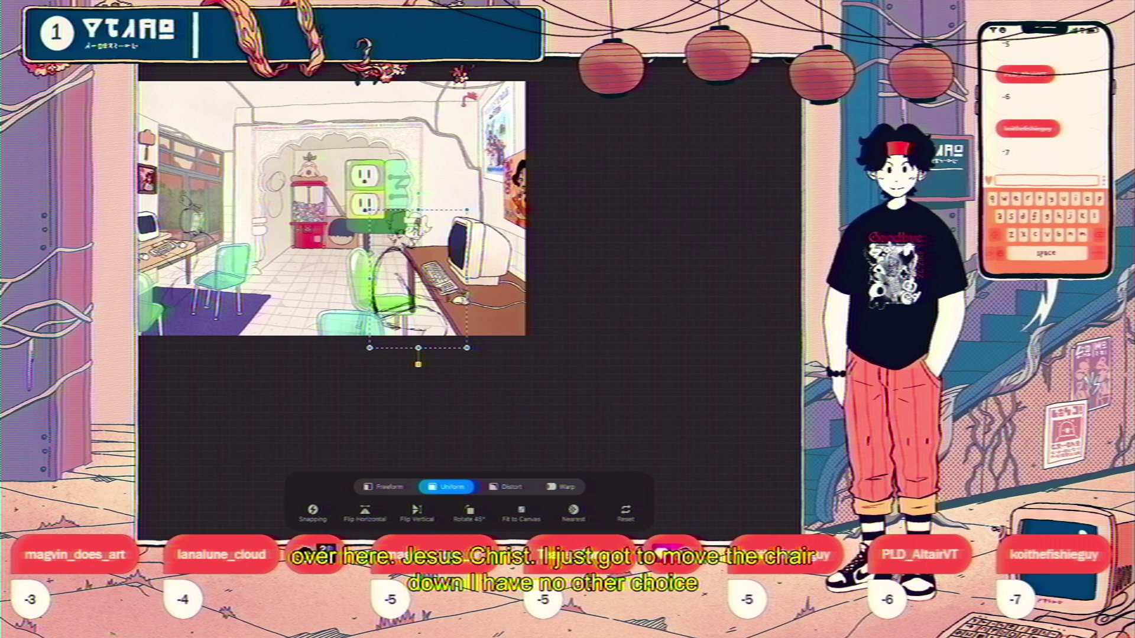
pyautogui.press('Return')
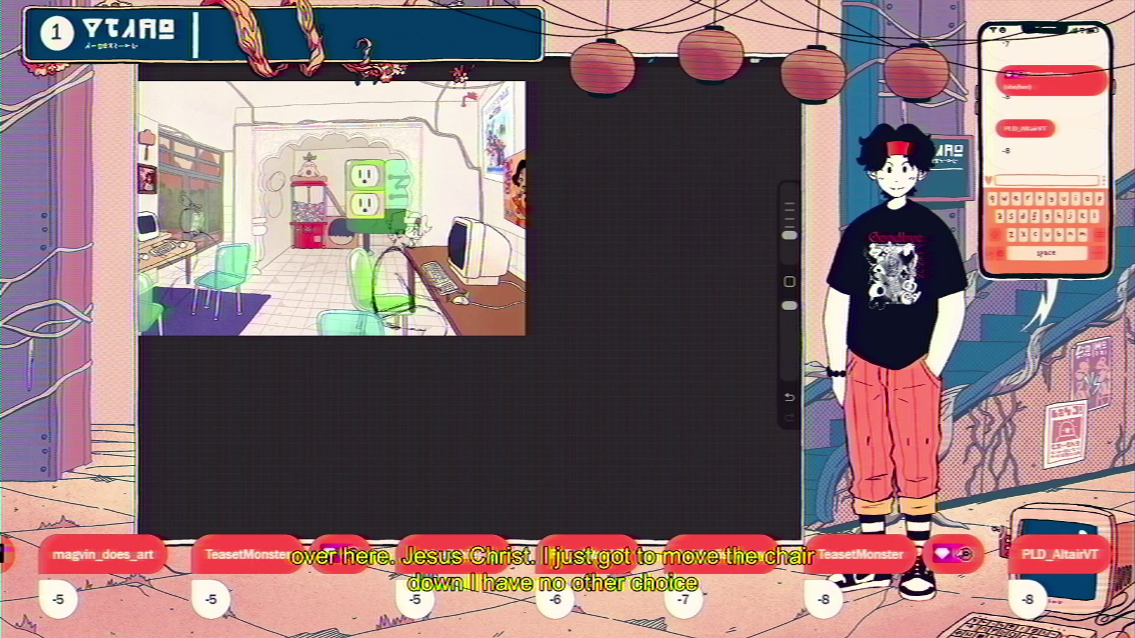
pyautogui.click(787, 64)
# - Move Layer 42's green chair slightly left and down under the figure and commit
pyautogui.click(674, 428)
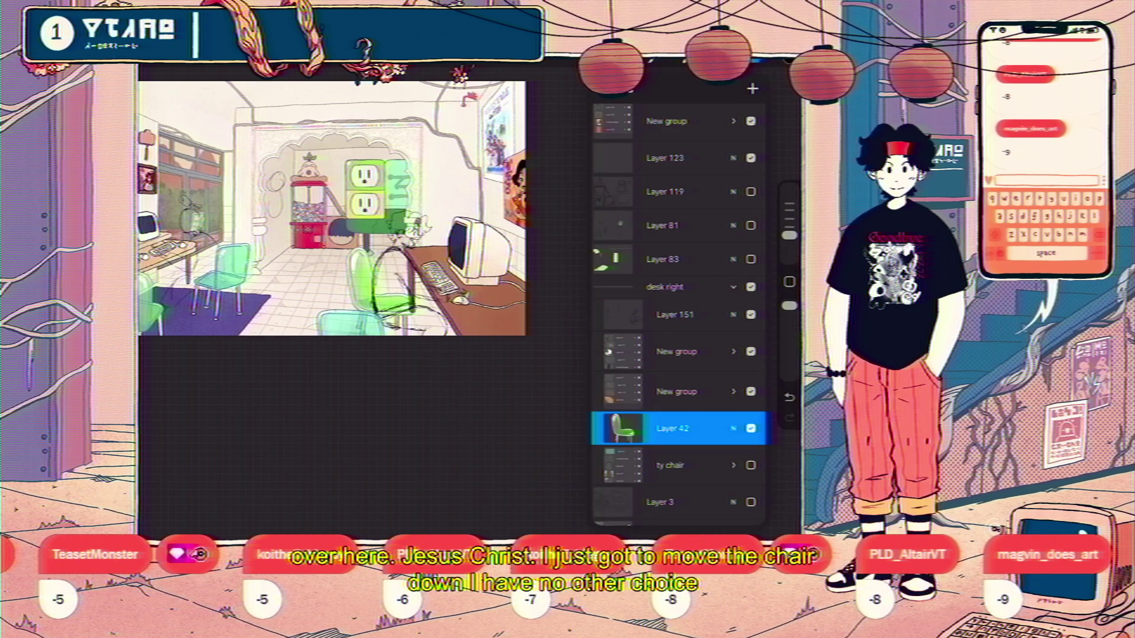
pyautogui.press('v')
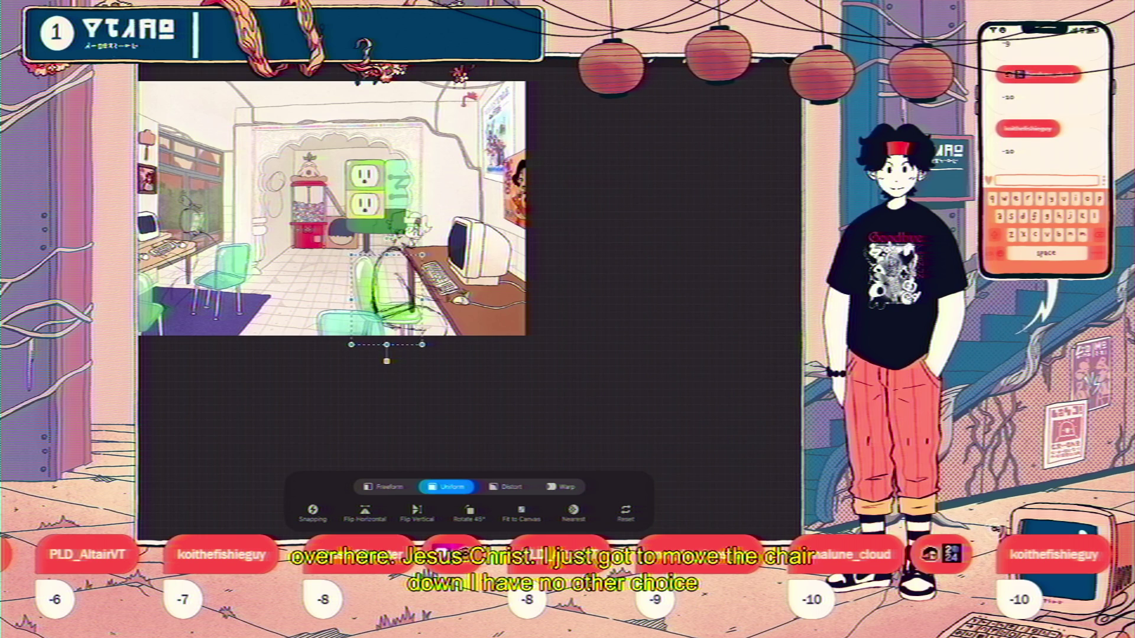
pyautogui.moveTo(386, 360); pyautogui.dragTo(387, 361)
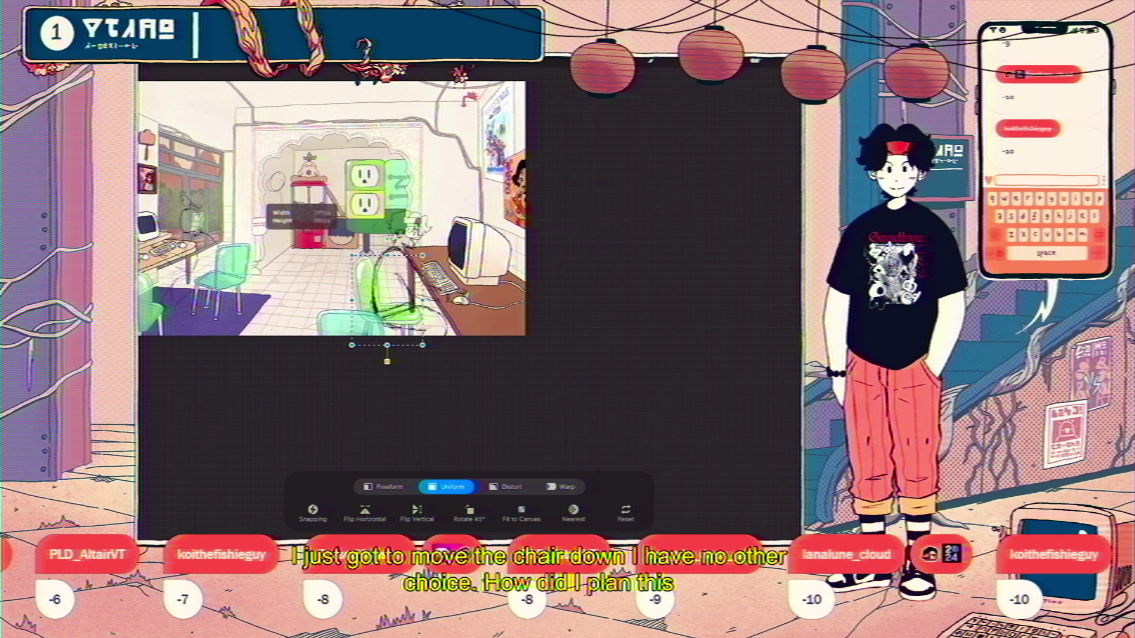
pyautogui.moveTo(387, 300); pyautogui.dragTo(380, 304)
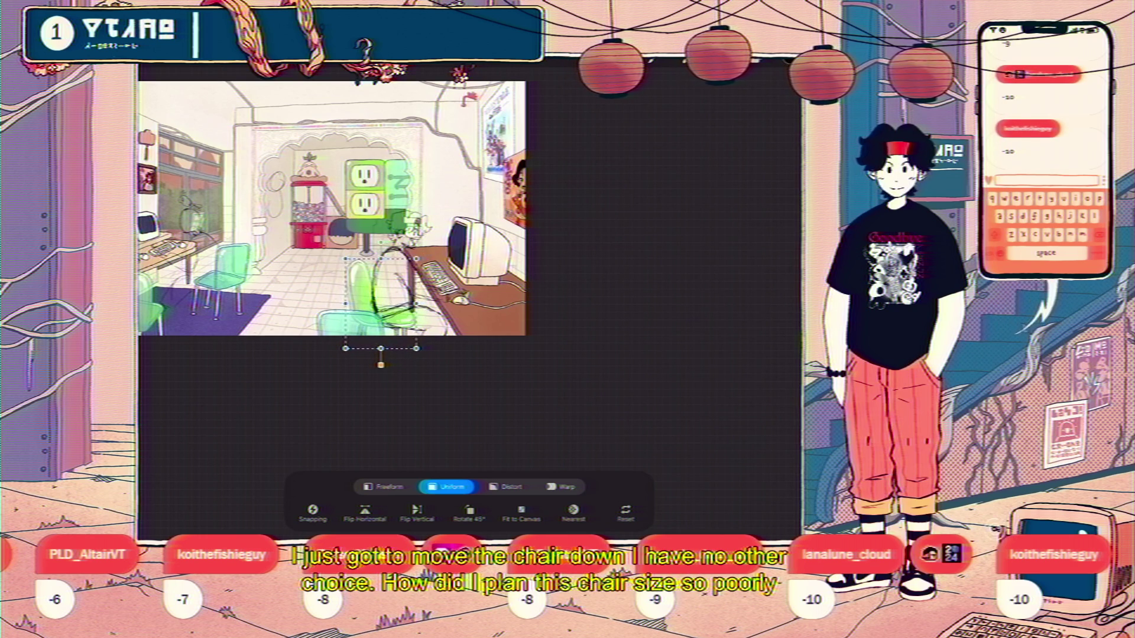
pyautogui.press('Return')
pyautogui.scroll(5, 443, 267)
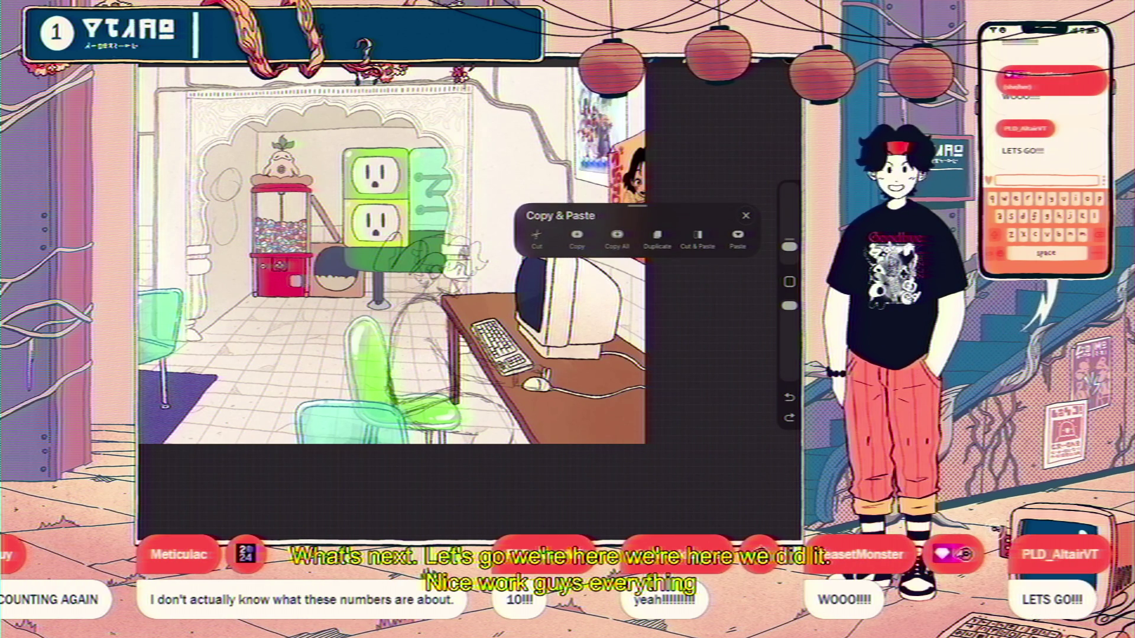
pyautogui.scroll(3, 391, 262)
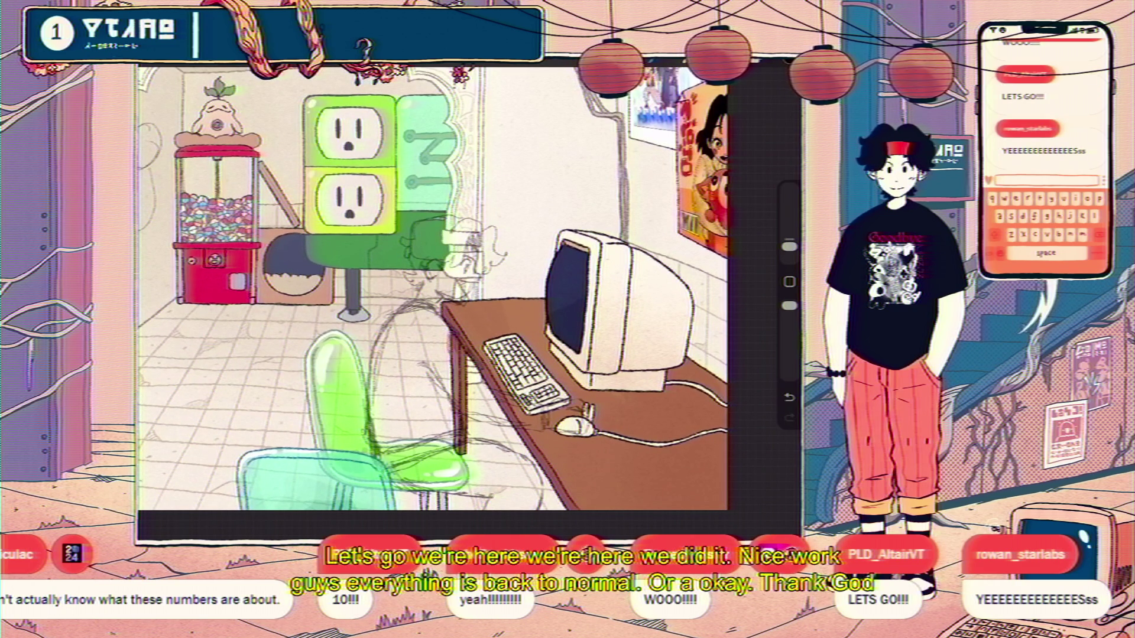
pyautogui.scroll(3, 402, 220)
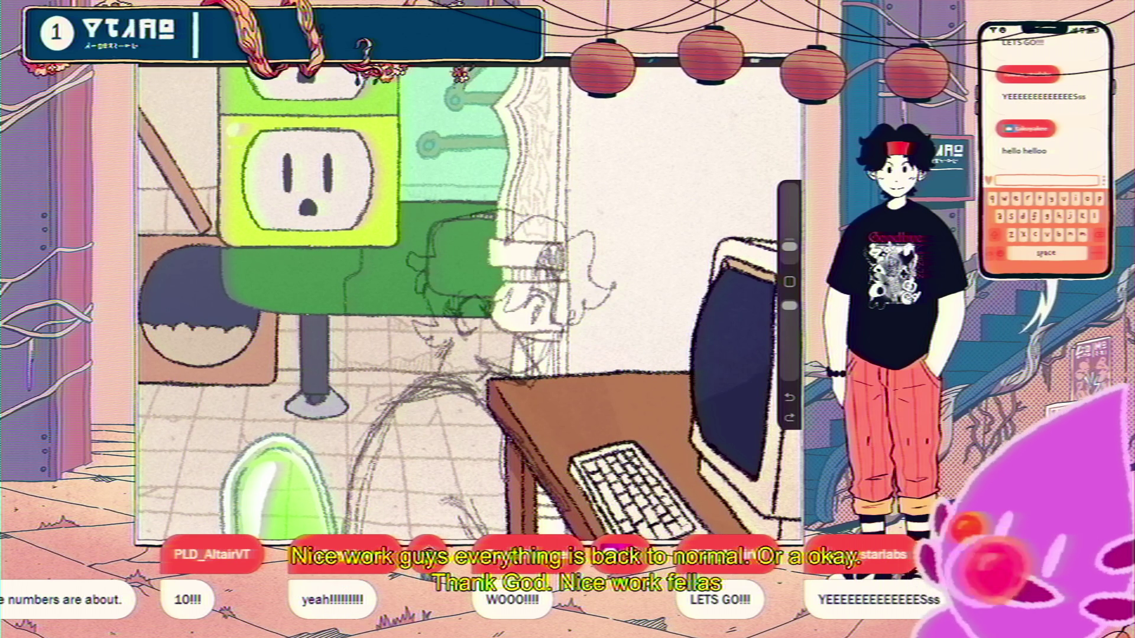
pyautogui.scroll(-3, 443, 266)
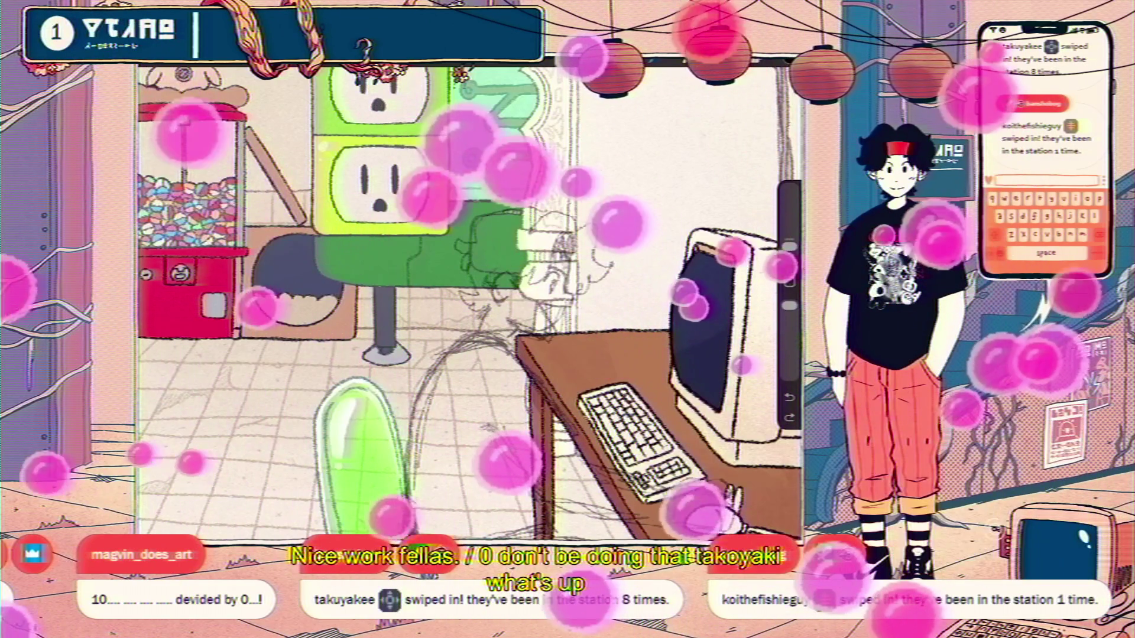
pyautogui.scroll(3, 585, 270)
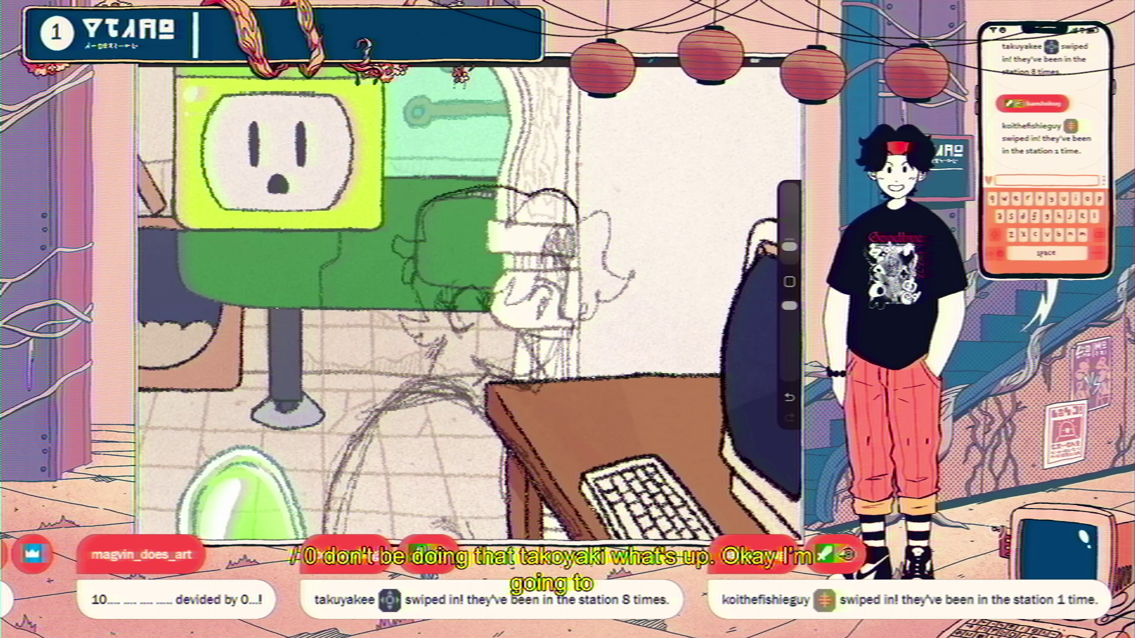
# - Add a short sketch stroke near the desk and a dark line near the figure's shoulder
pyautogui.moveTo(404, 234); pyautogui.dragTo(395, 265)
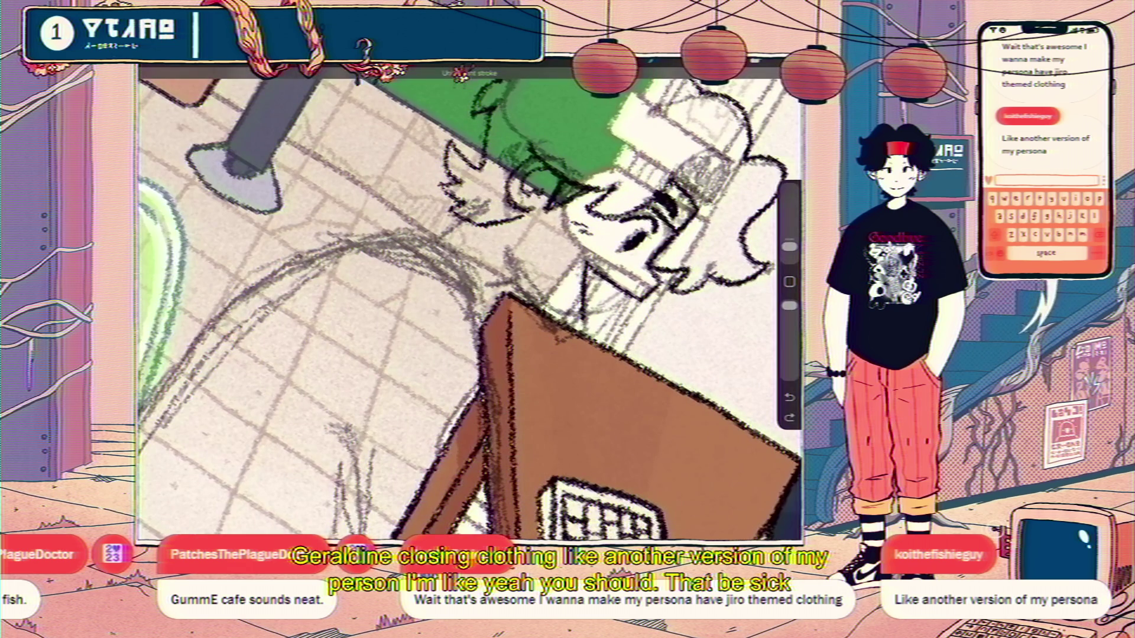
pyautogui.moveTo(520, 250)
pyautogui.mouseDown()
pyautogui.moveTo(524, 289)
pyautogui.moveTo(576, 339)
pyautogui.mouseUp()
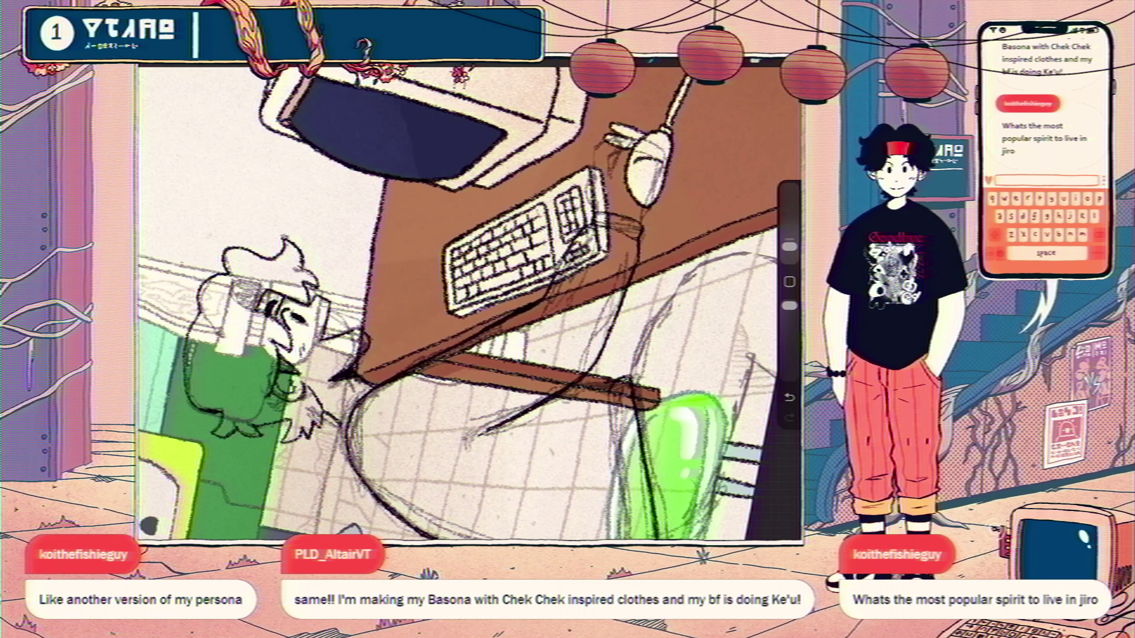
pyautogui.scroll(-3, 471, 302)
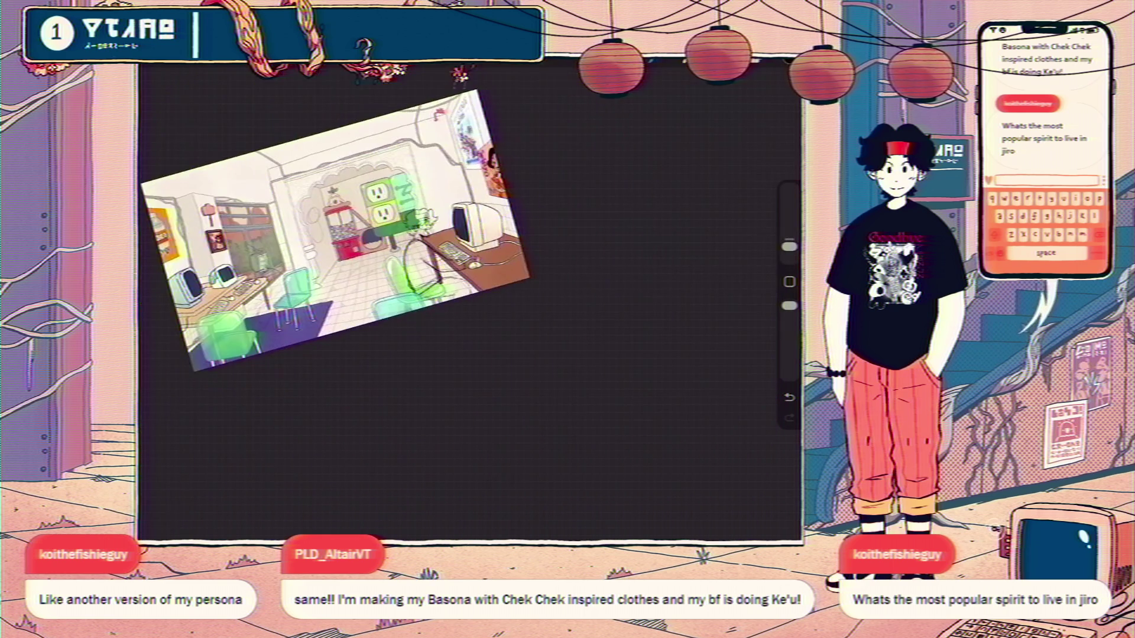
pyautogui.scroll(3, 430, 203)
pyautogui.scroll(3, 426, 222)
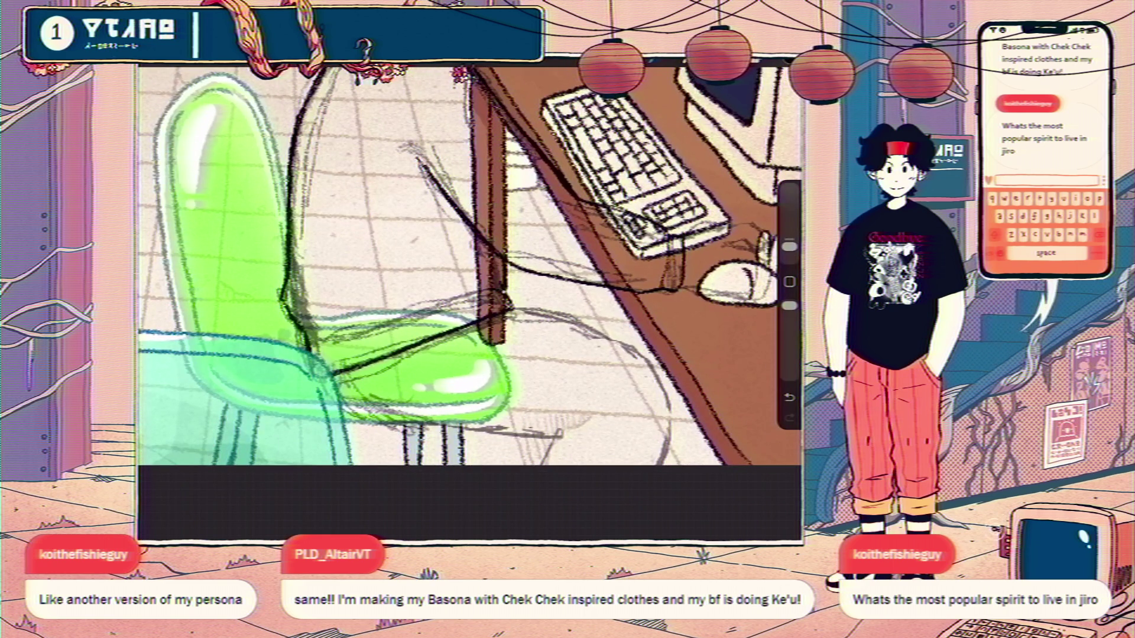
pyautogui.scroll(-2, 470, 266)
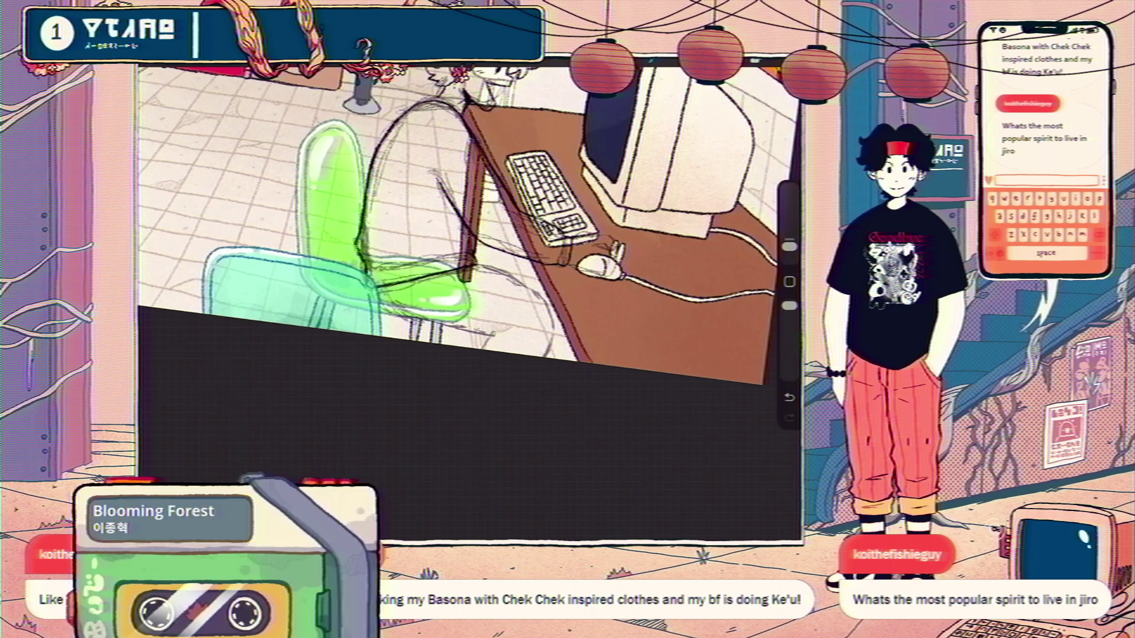
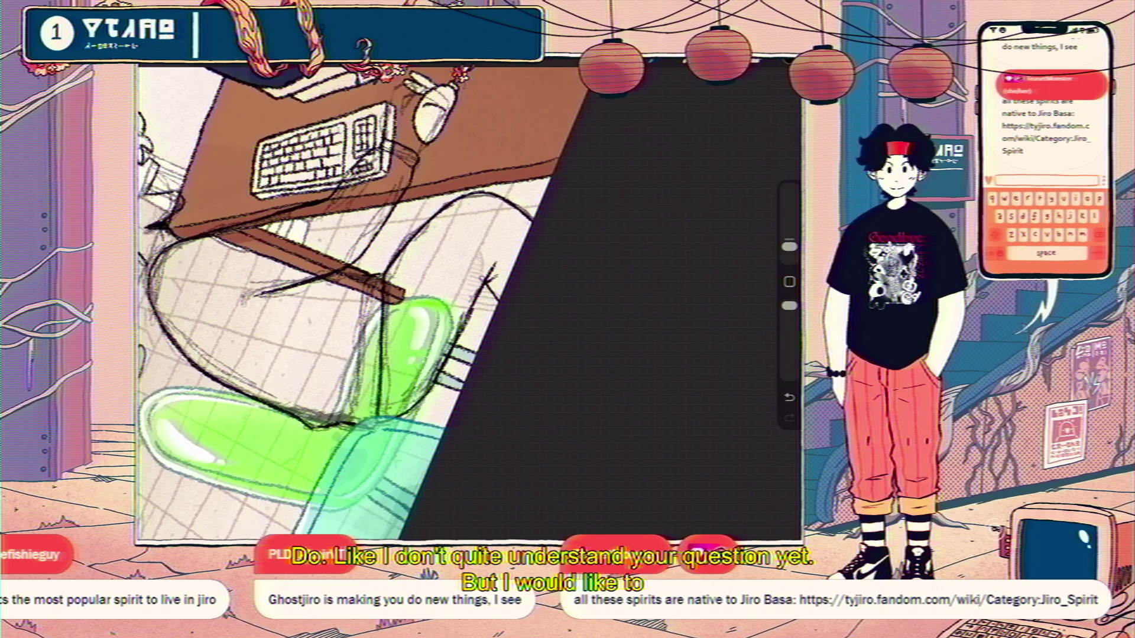
pyautogui.scroll(-3, 470, 302)
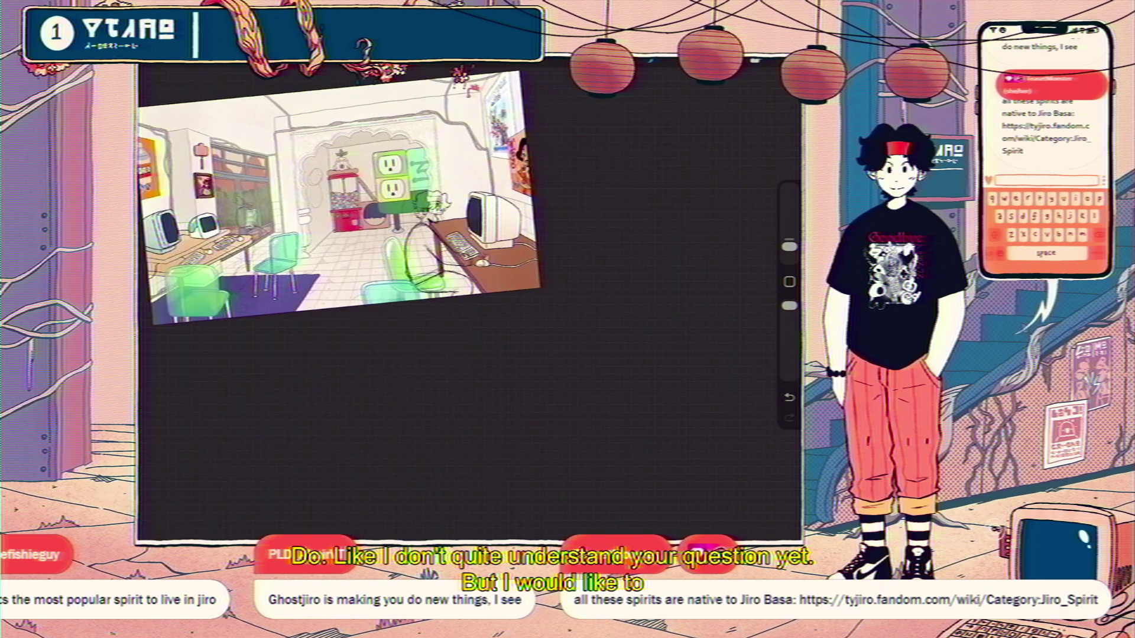
pyautogui.scroll(3, 470, 301)
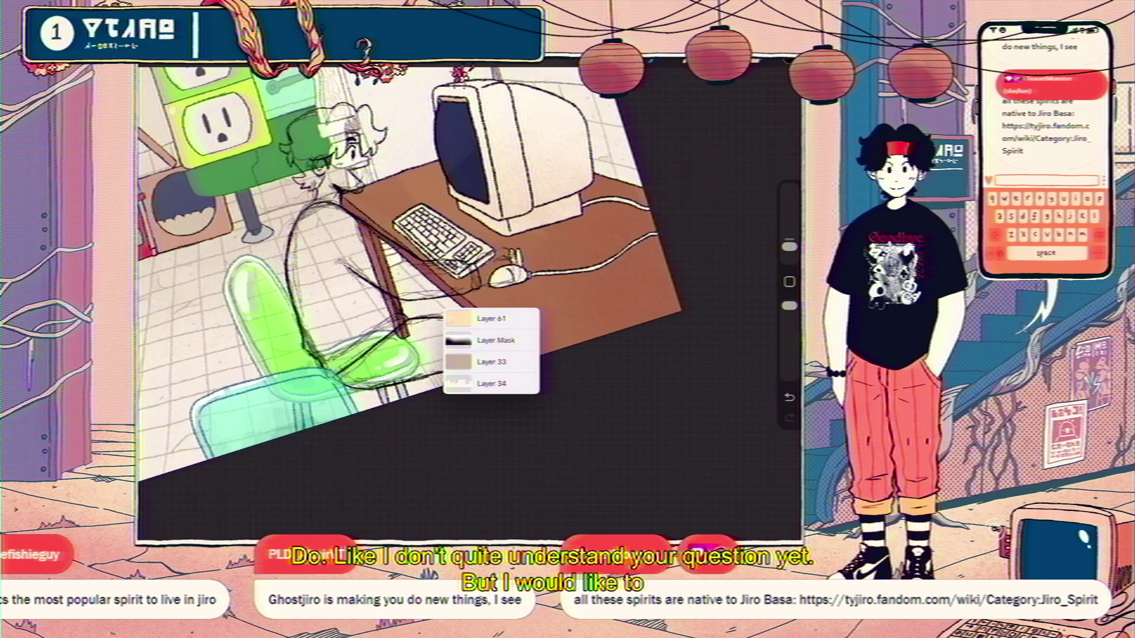
pyautogui.scroll(-2, 408, 267)
# - Undo the stray stroke near the mouse and bring up the layer list
pyautogui.click(754, 60)
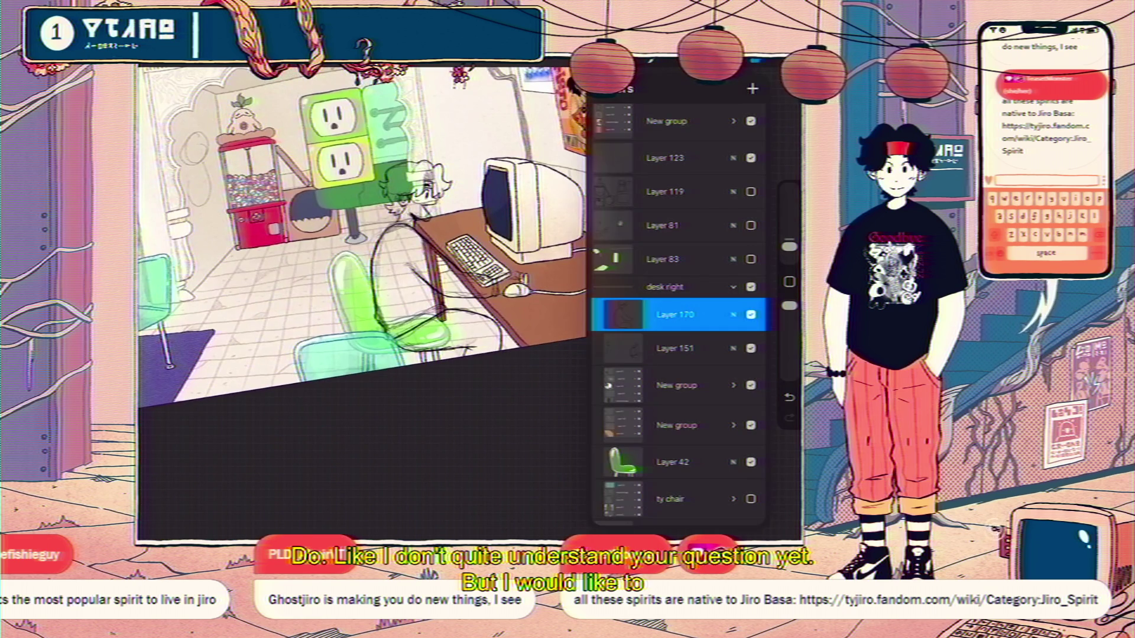
pyautogui.scroll(3, 470, 301)
pyautogui.scroll(3, 471, 301)
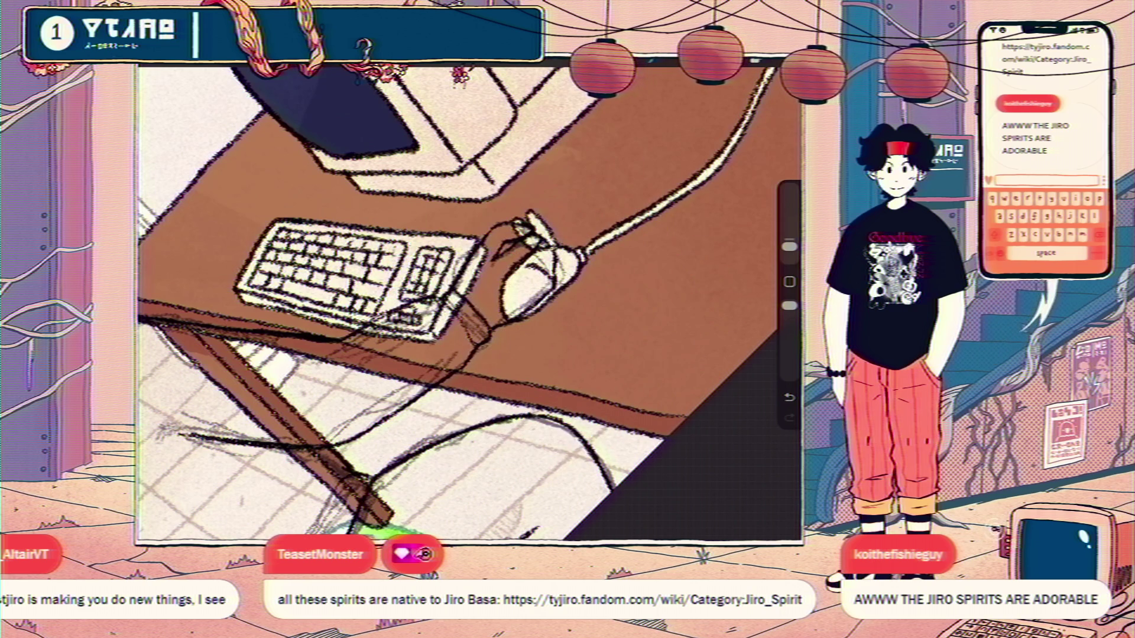
pyautogui.hotkey('ctrl', 'z')
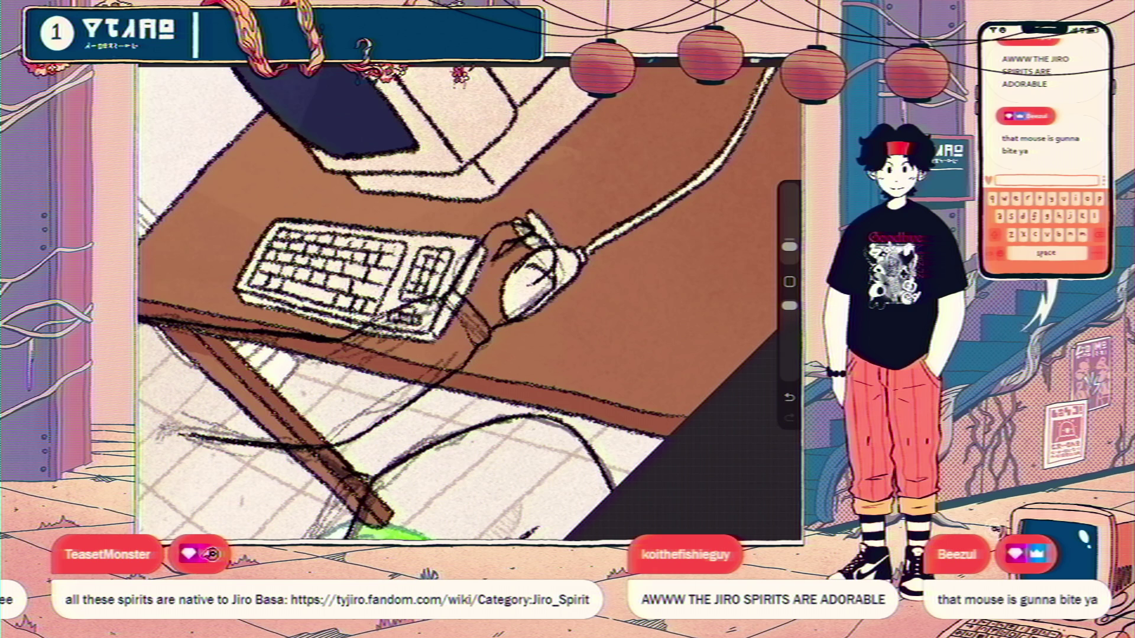
pyautogui.scroll(-5, 469, 301)
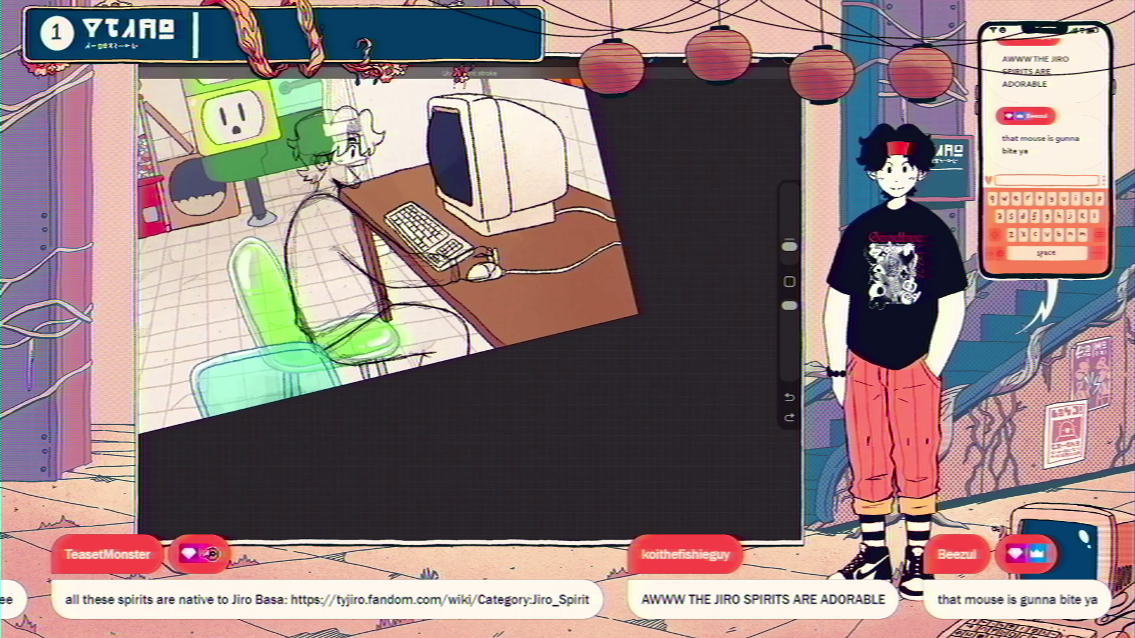
pyautogui.scroll(-3, 381, 239)
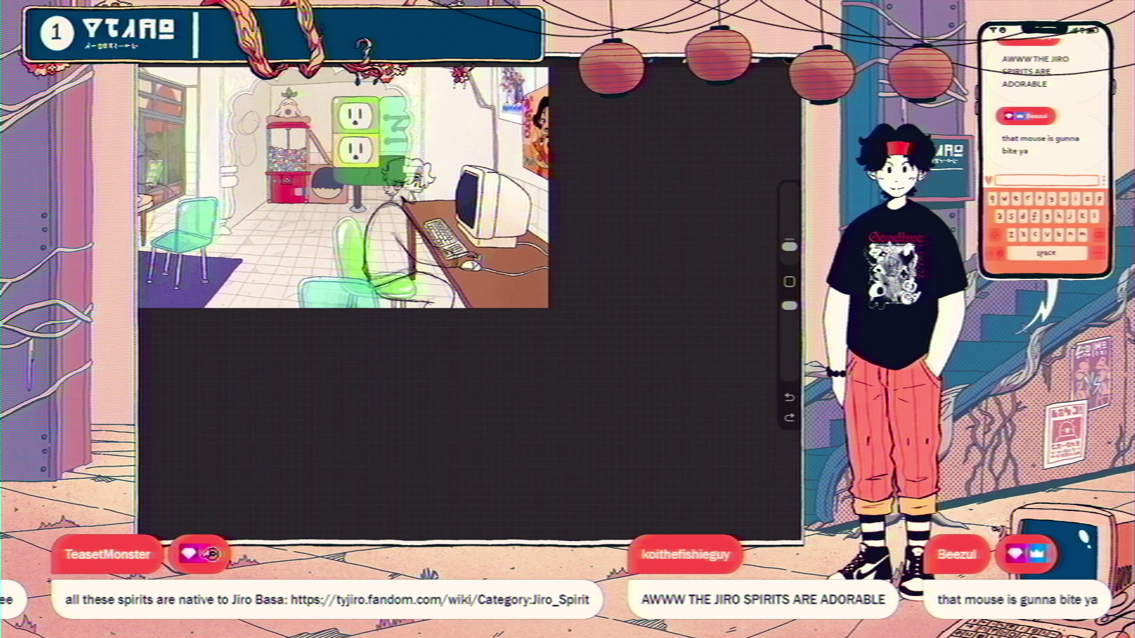
pyautogui.scroll(3, 408, 231)
pyautogui.scroll(1, 417, 239)
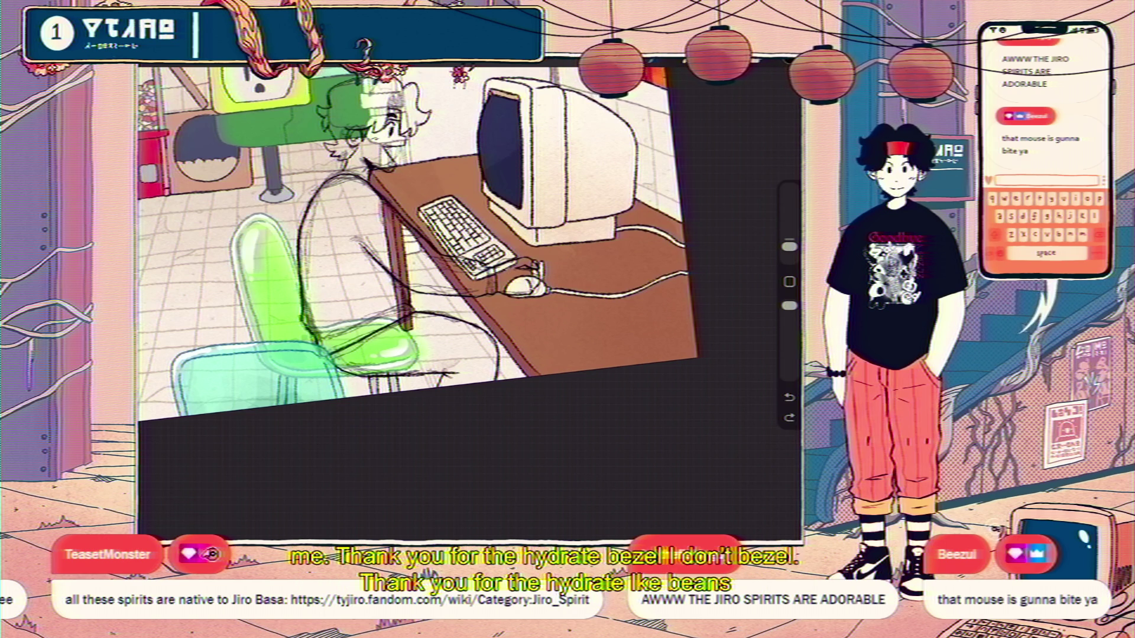
pyautogui.scroll(-3, 400, 203)
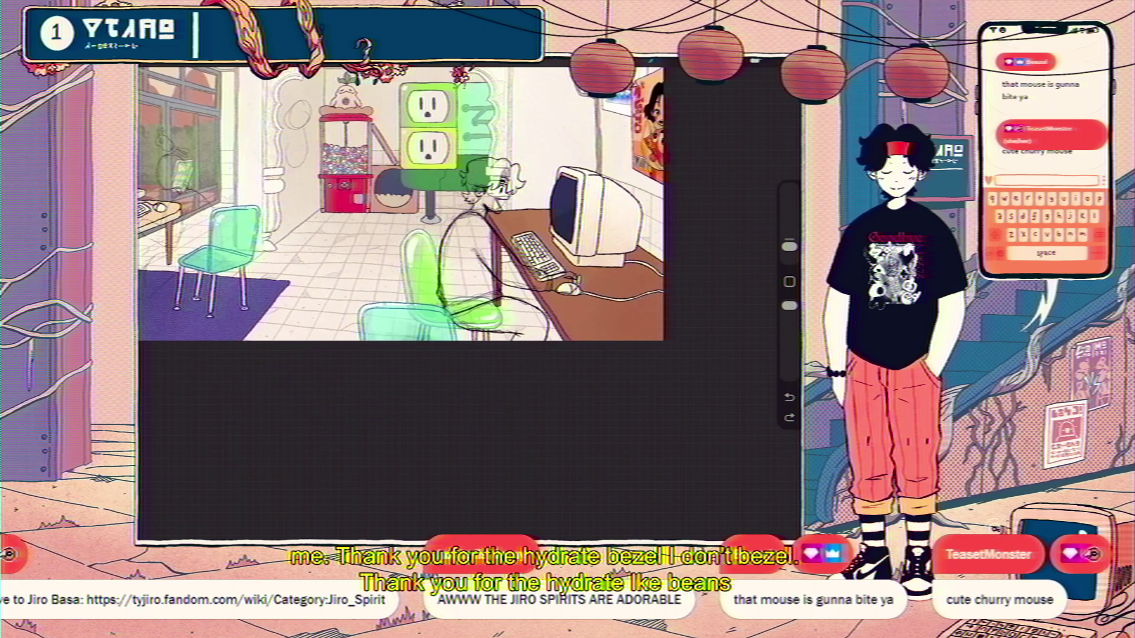
pyautogui.scroll(2, 470, 204)
pyautogui.scroll(3, 470, 205)
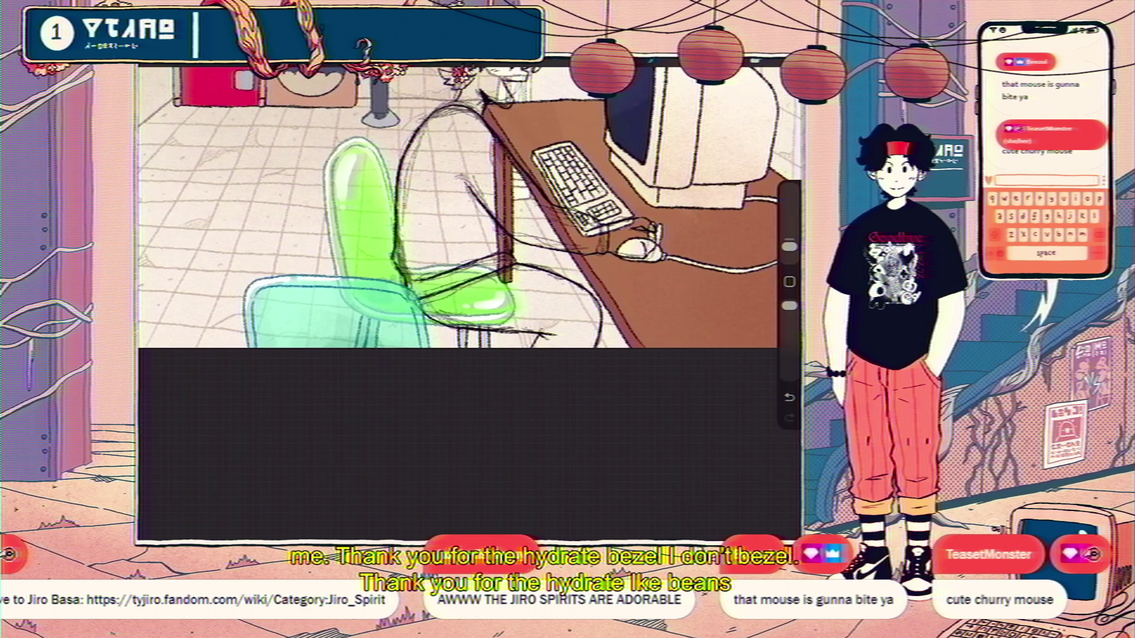
pyautogui.scroll(-2, 470, 204)
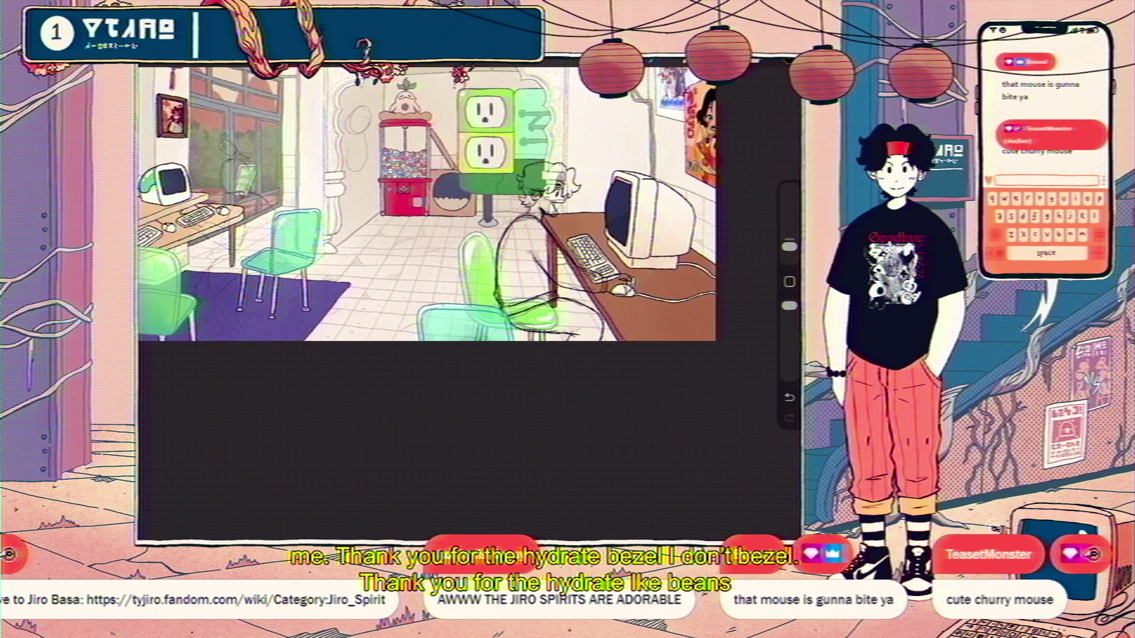
pyautogui.press('l')
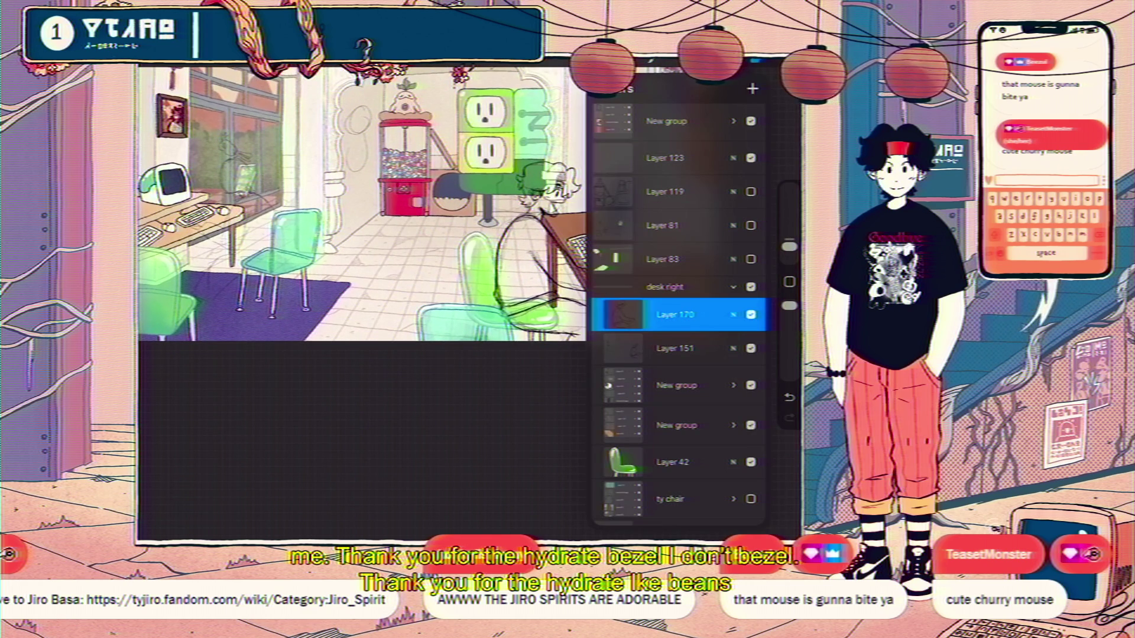
# - Duplicate Layer 170 so a working copy sits above it
pyautogui.click(673, 315)
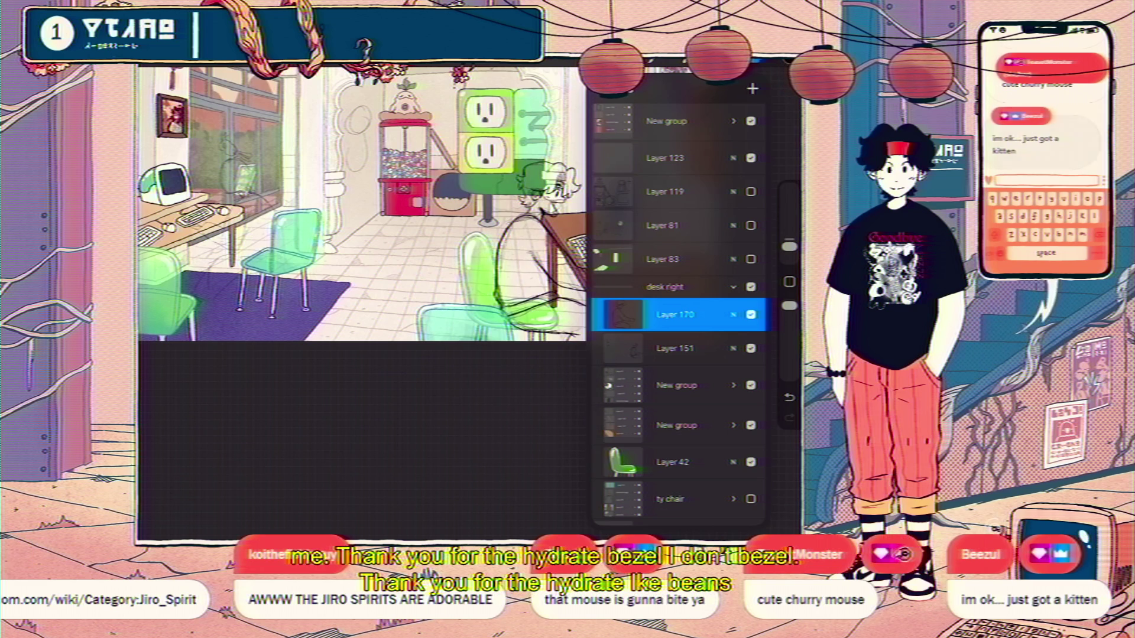
pyautogui.moveTo(736, 315); pyautogui.dragTo(620, 314)
pyautogui.click(704, 315)
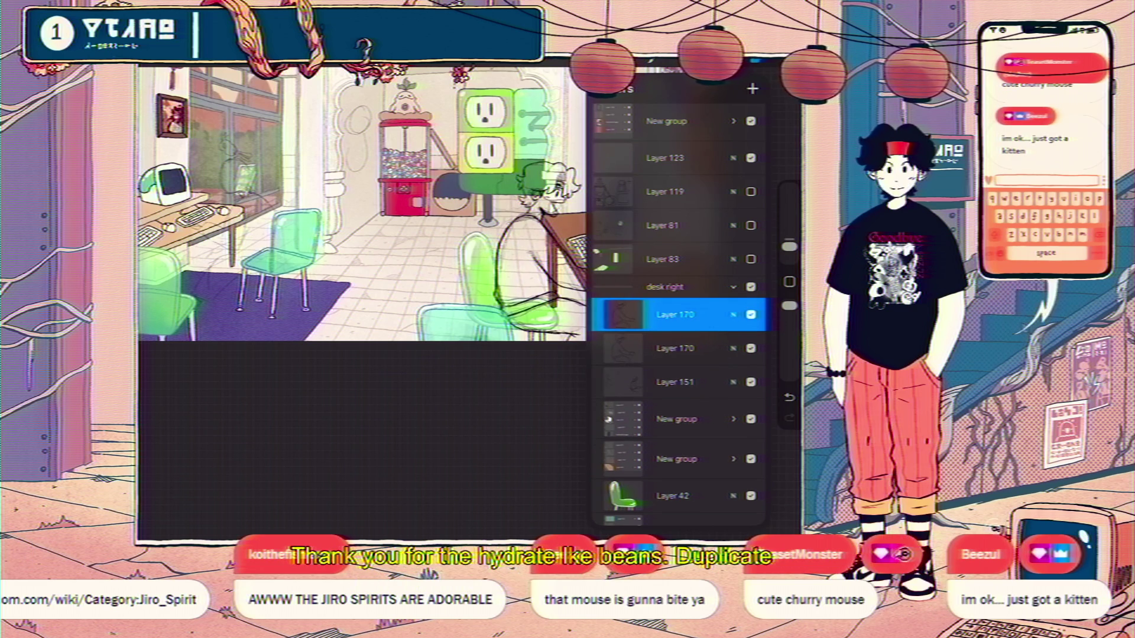
pyautogui.press('l')
pyautogui.press('l')
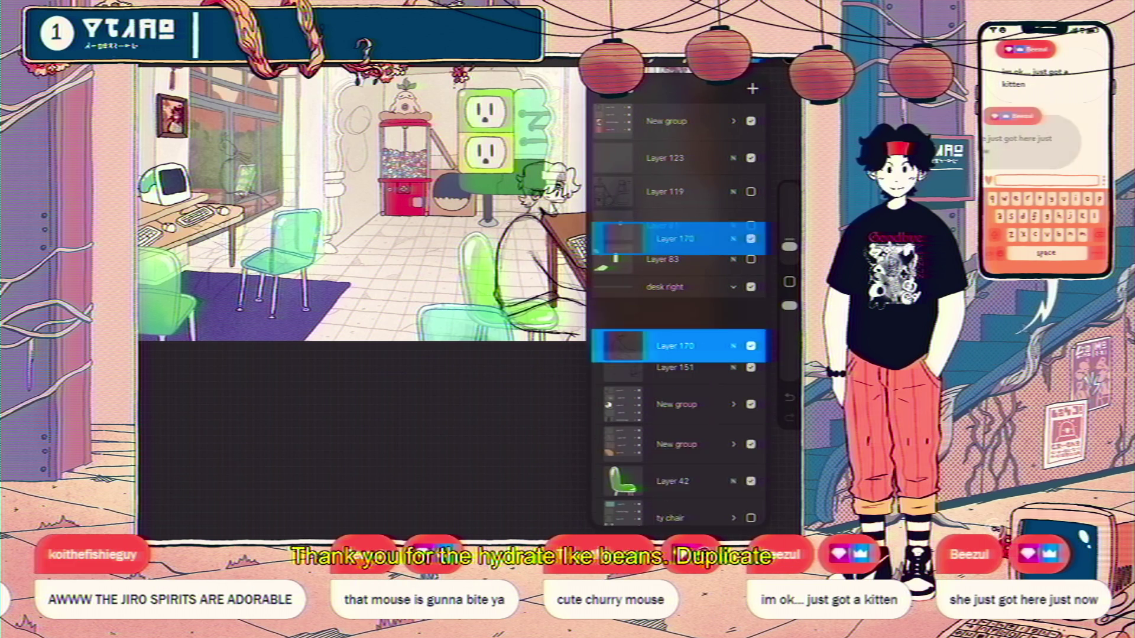
# - Set Layer 170 as the reference layer for colour fills
pyautogui.click(674, 348)
pyautogui.click(752, 89)
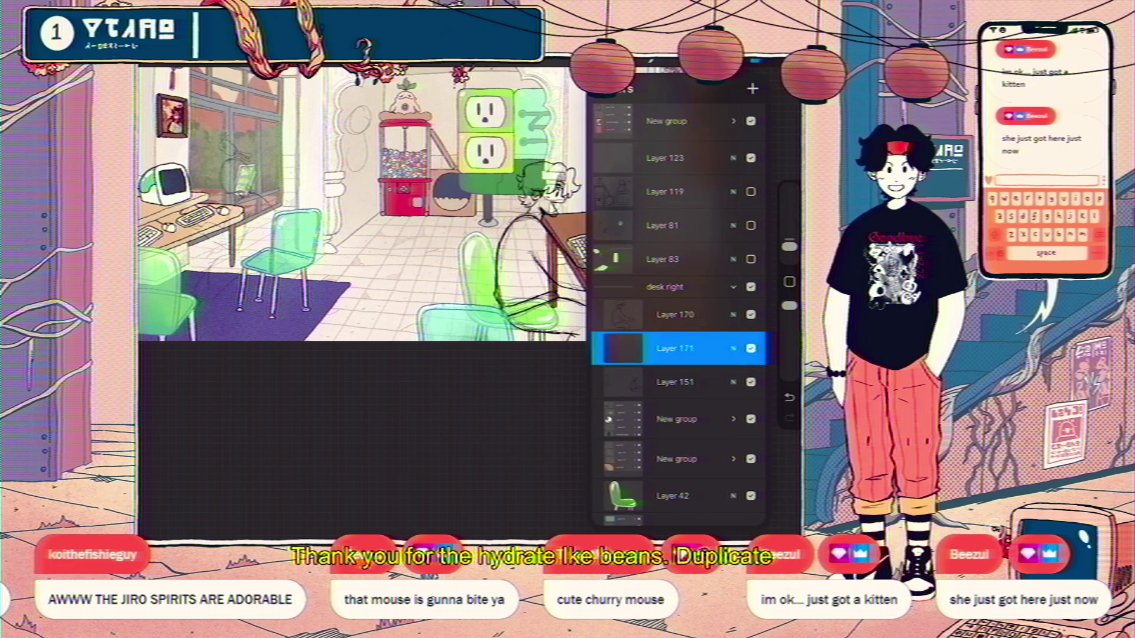
pyautogui.click(673, 315)
pyautogui.click(673, 315)
pyautogui.click(523, 388)
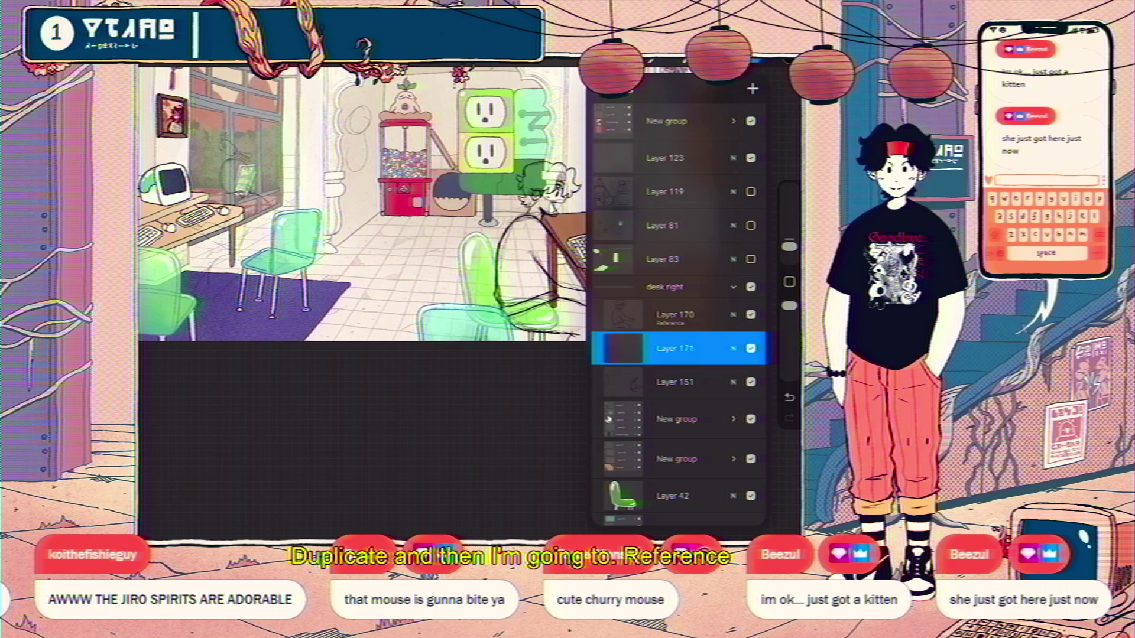
# - ColorDrop solid black onto the figure's hair, torso and arms on the copy
pyautogui.moveTo(794, 75); pyautogui.dragTo(532, 266)
pyautogui.moveTo(535, 173); pyautogui.dragTo(532, 178)
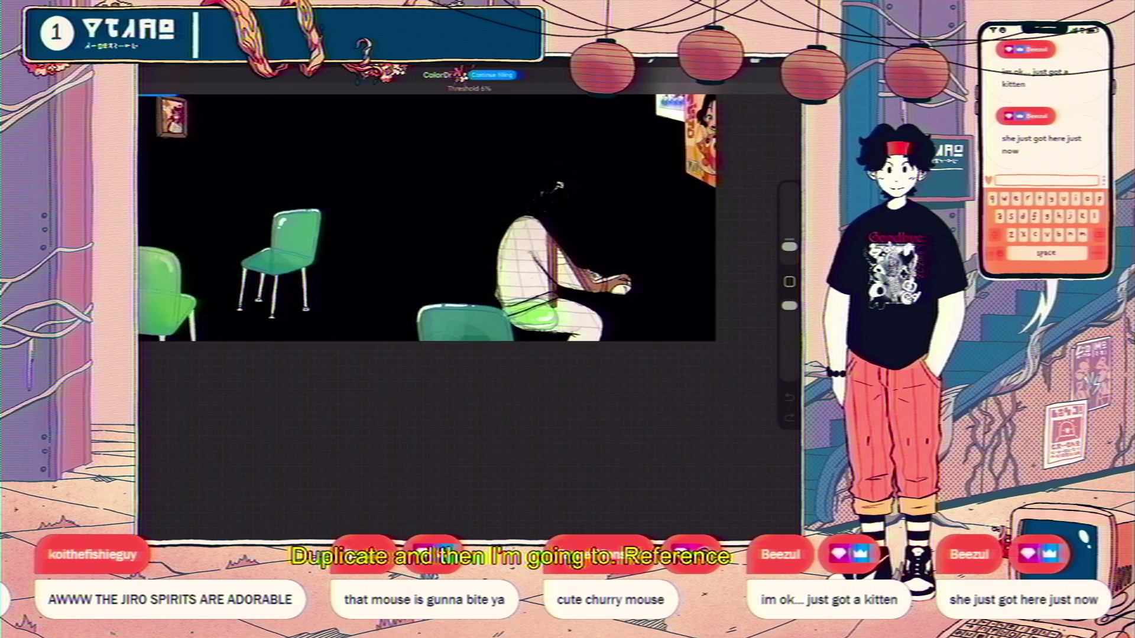
pyautogui.scroll(2, 470, 248)
pyautogui.scroll(2, 470, 249)
pyautogui.scroll(2, 470, 249)
pyautogui.click(480, 266)
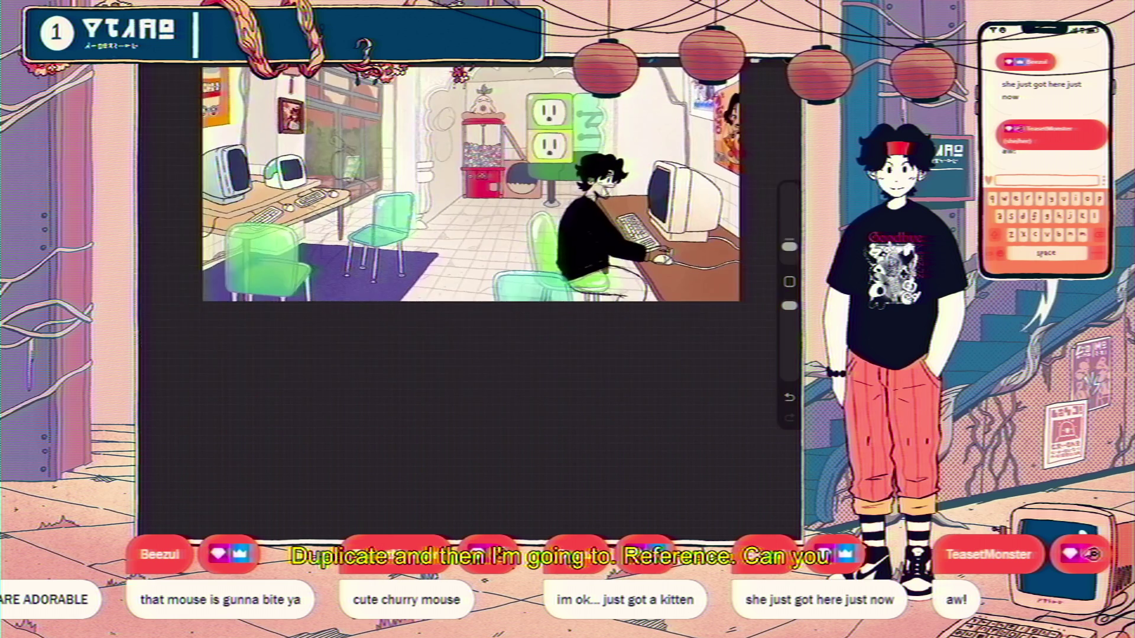
pyautogui.scroll(-3, 470, 249)
# - Try a white ColorDrop over the figure and undo it when it lands wrong
pyautogui.click(761, 70)
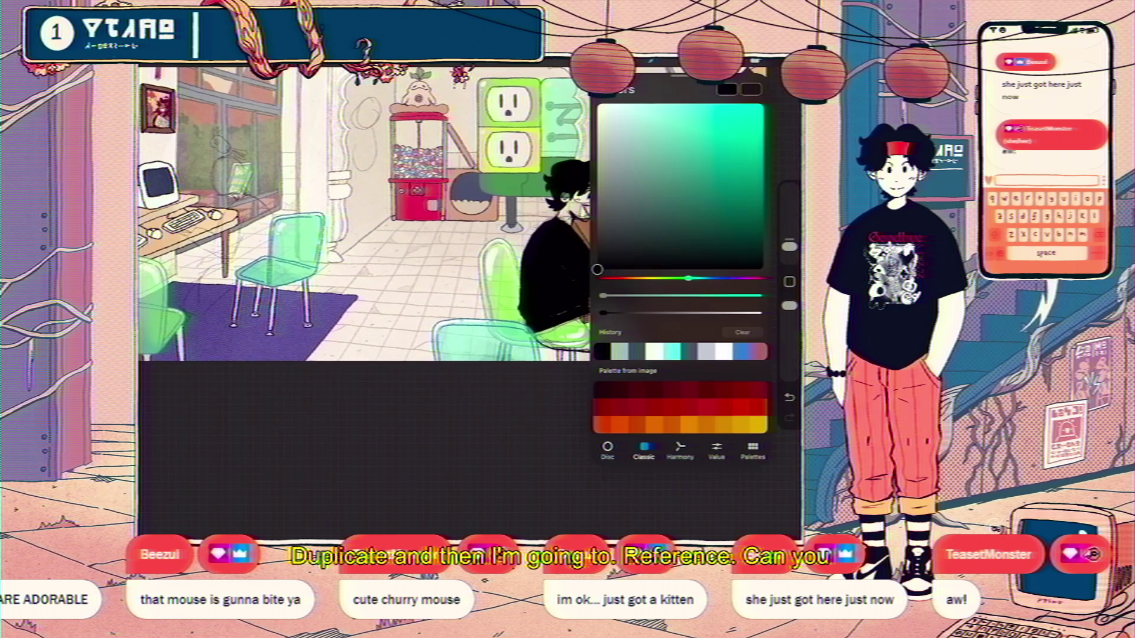
pyautogui.click(727, 88)
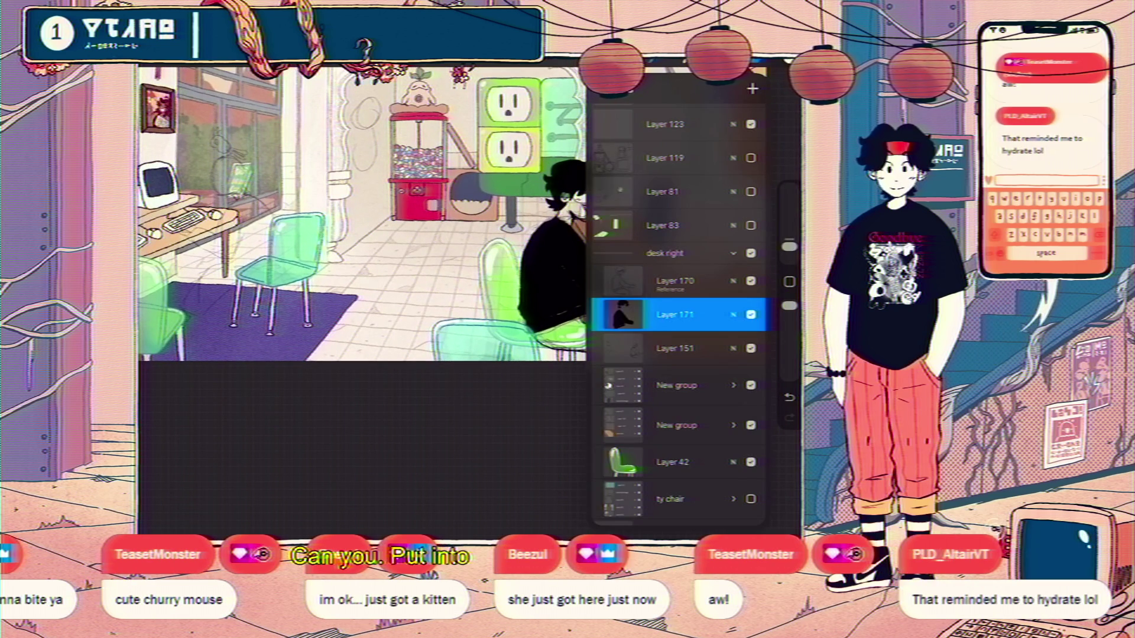
pyautogui.click(727, 72)
pyautogui.moveTo(761, 71); pyautogui.dragTo(355, 222)
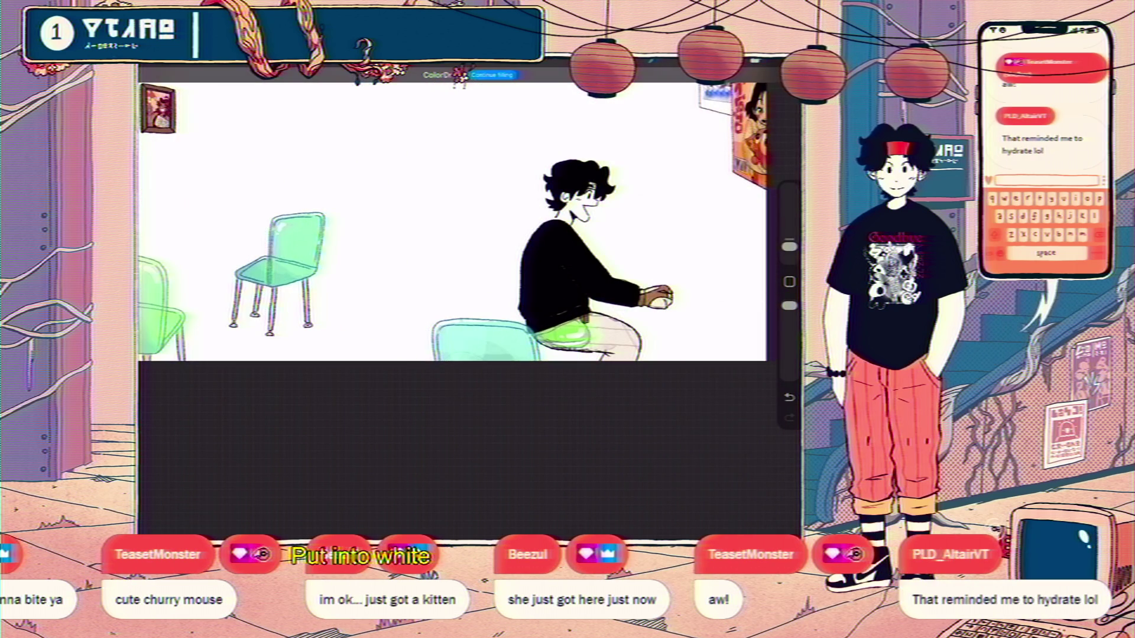
pyautogui.scroll(3, 452, 310)
pyautogui.hotkey('ctrl', 'z')
pyautogui.click(734, 62)
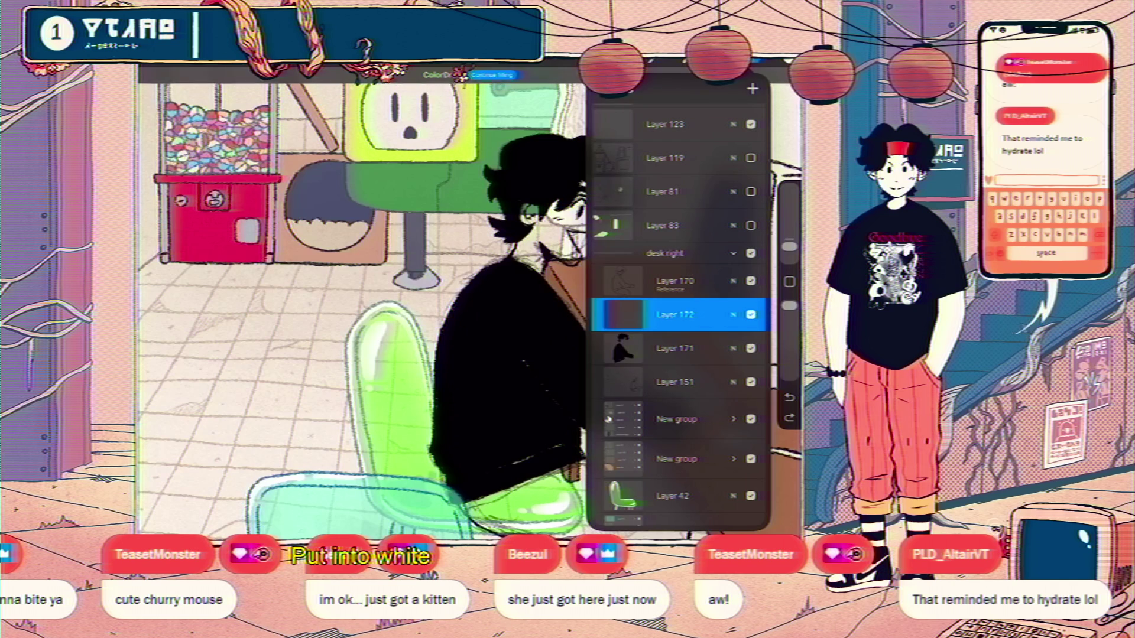
pyautogui.click(756, 62)
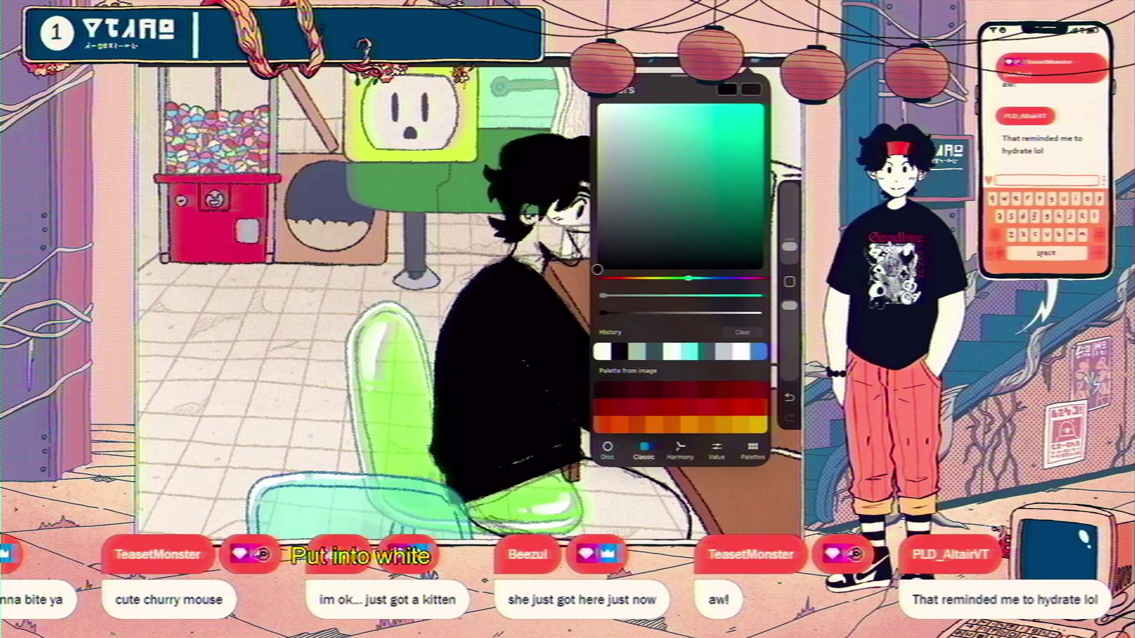
pyautogui.click(755, 62)
# - Try the white fill again from Layer 171 and undo it as well
pyautogui.click(734, 62)
pyautogui.click(674, 416)
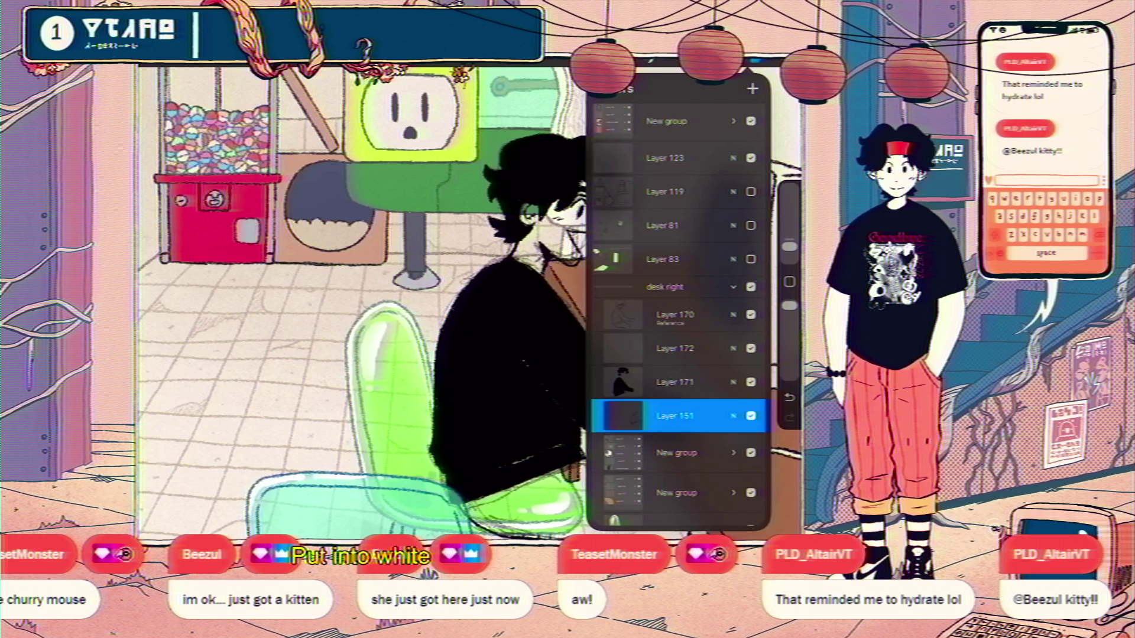
pyautogui.click(673, 382)
pyautogui.click(756, 62)
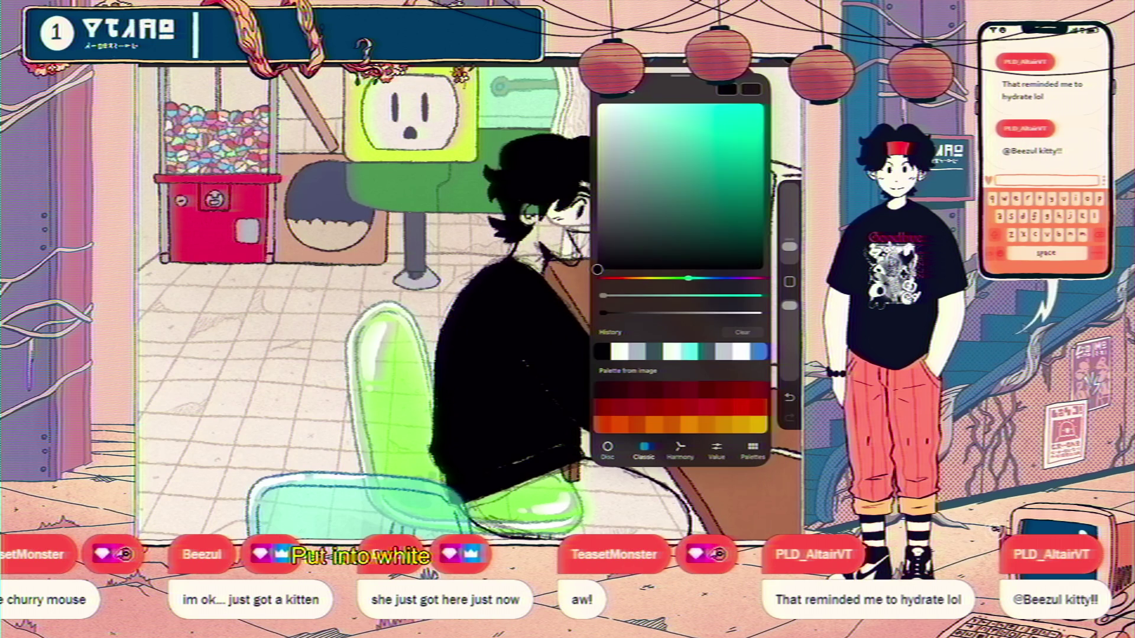
pyautogui.moveTo(750, 89); pyautogui.dragTo(266, 266)
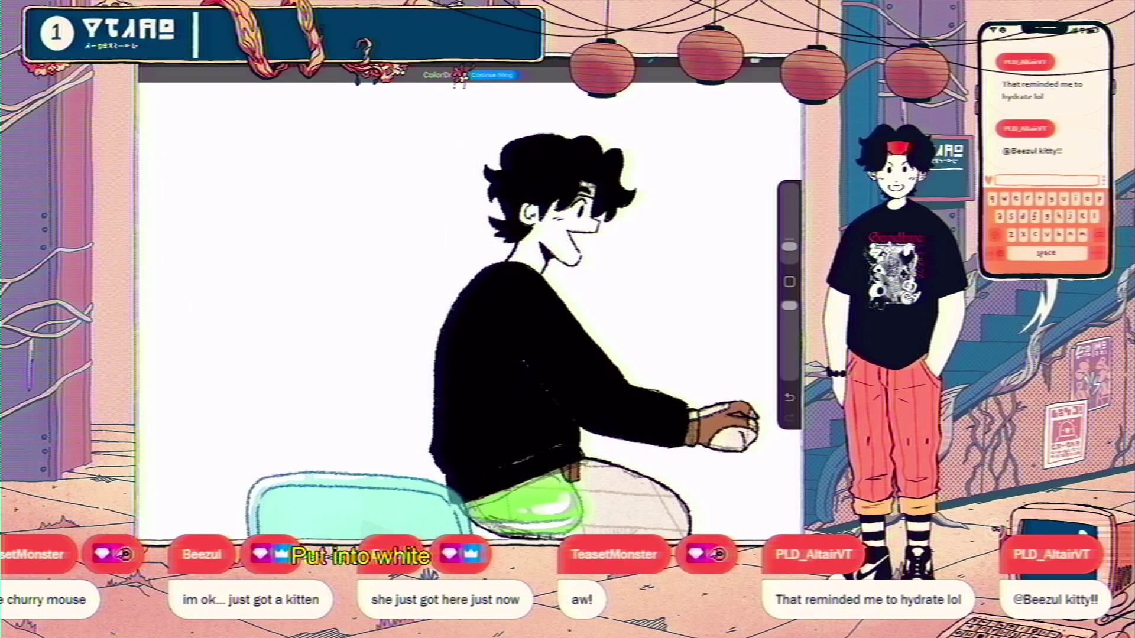
pyautogui.hotkey('ctrl', 'z')
# - Add a new layer above Layer 151, drop white onto it, then undo the partial fill
pyautogui.click(756, 62)
pyautogui.click(674, 281)
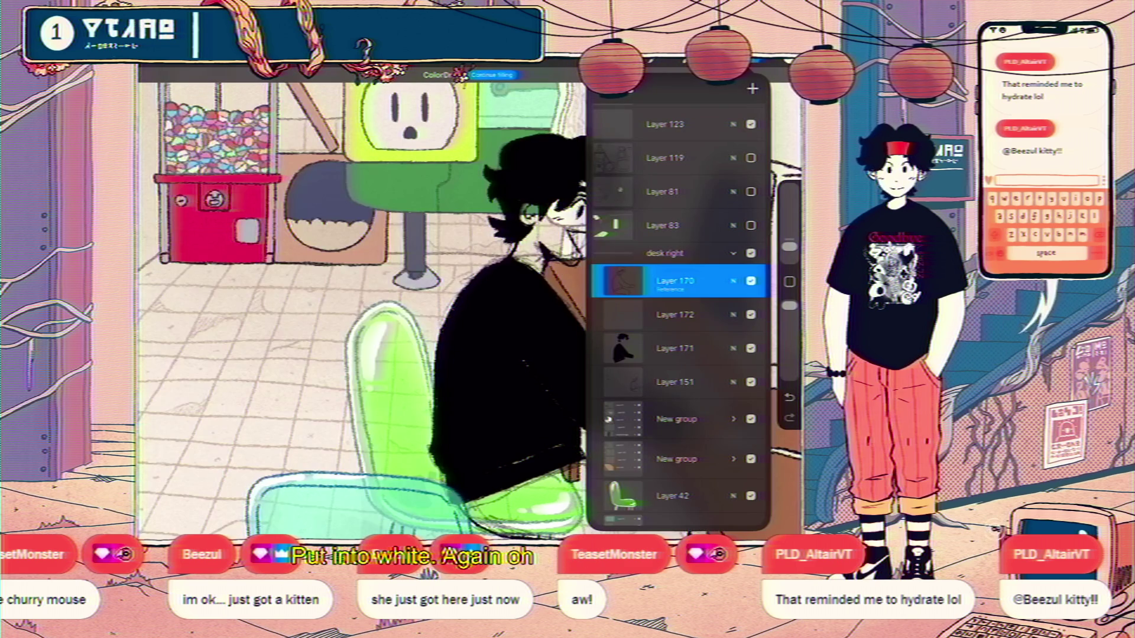
pyautogui.click(674, 382)
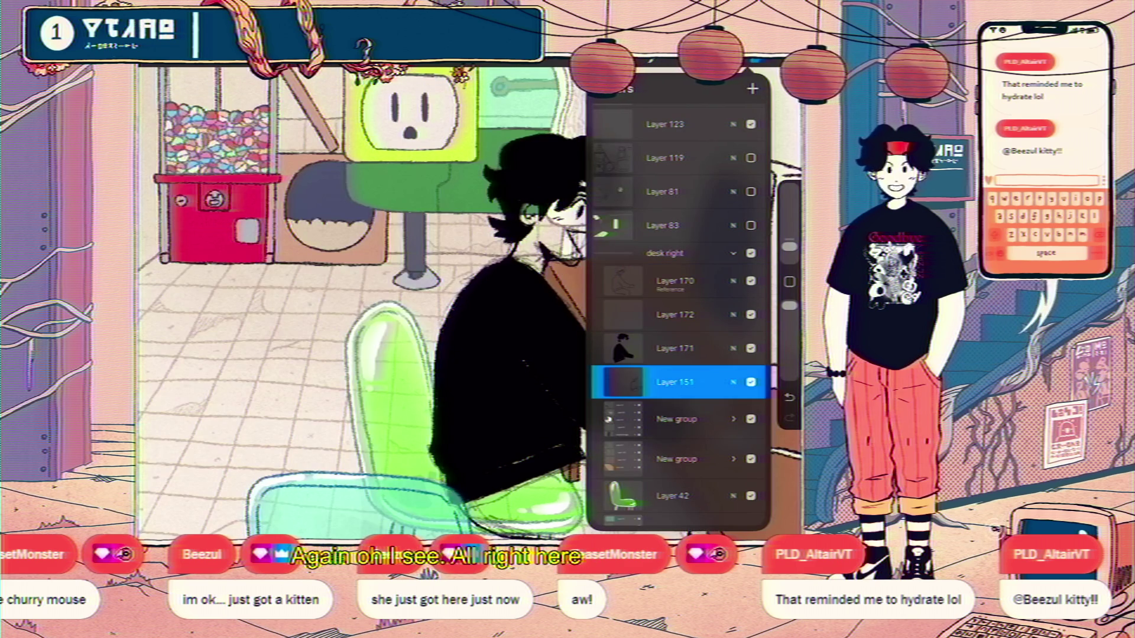
pyautogui.click(751, 89)
pyautogui.moveTo(792, 74); pyautogui.dragTo(355, 266)
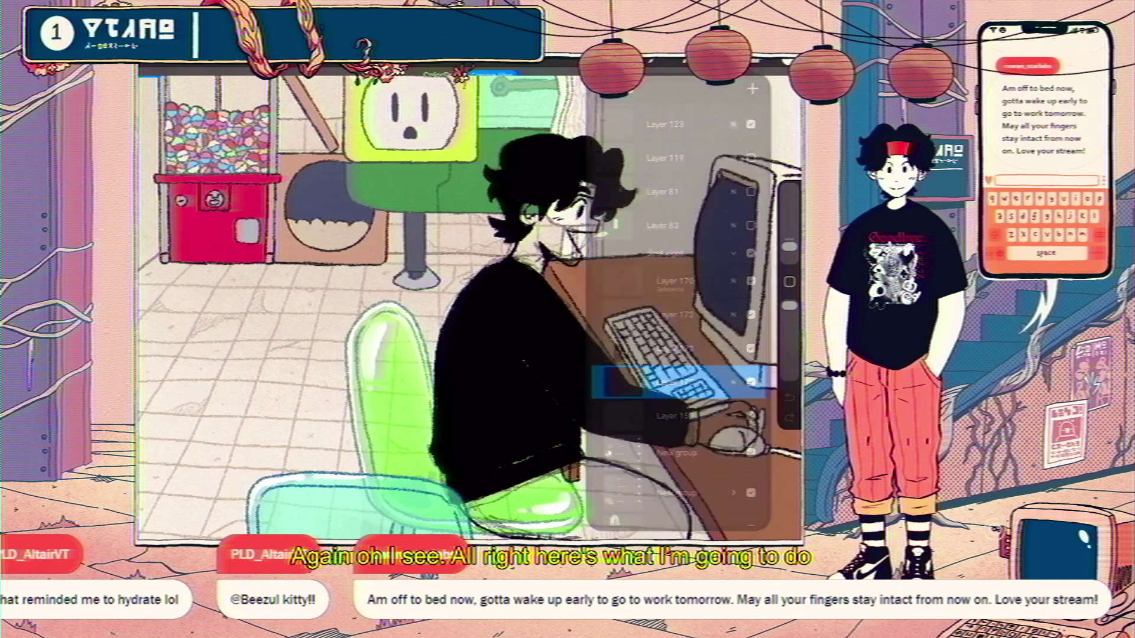
pyautogui.scroll(-3, 470, 311)
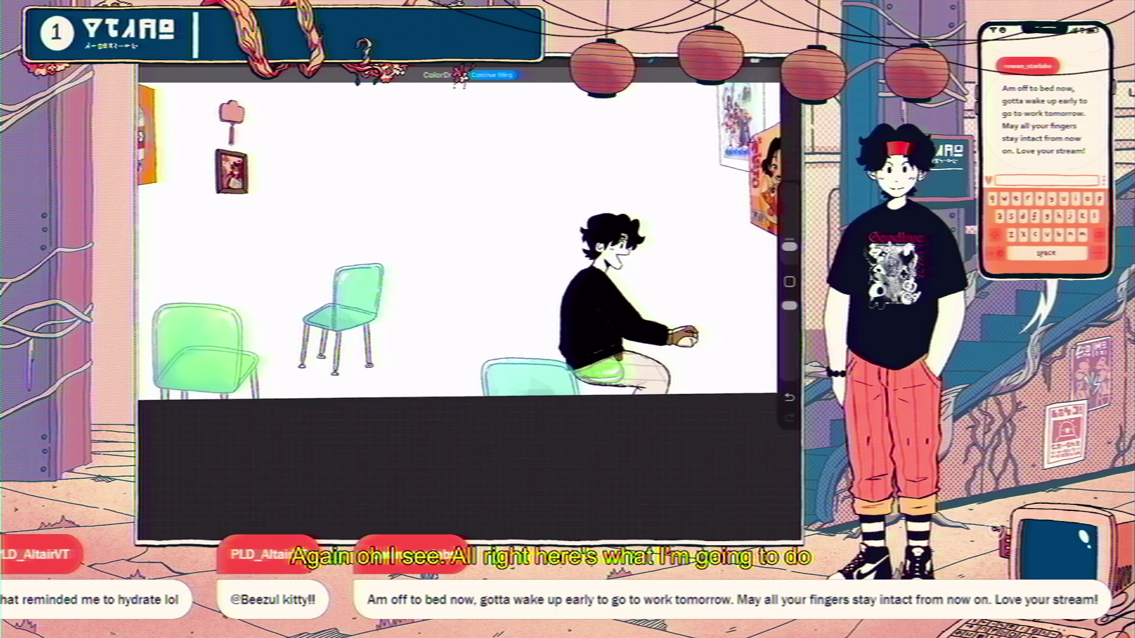
pyautogui.hotkey('ctrl', 'z')
# - Untick Reference on Layer 170 and fill the new layer solid white to hide the room
pyautogui.click(770, 65)
pyautogui.click(623, 214)
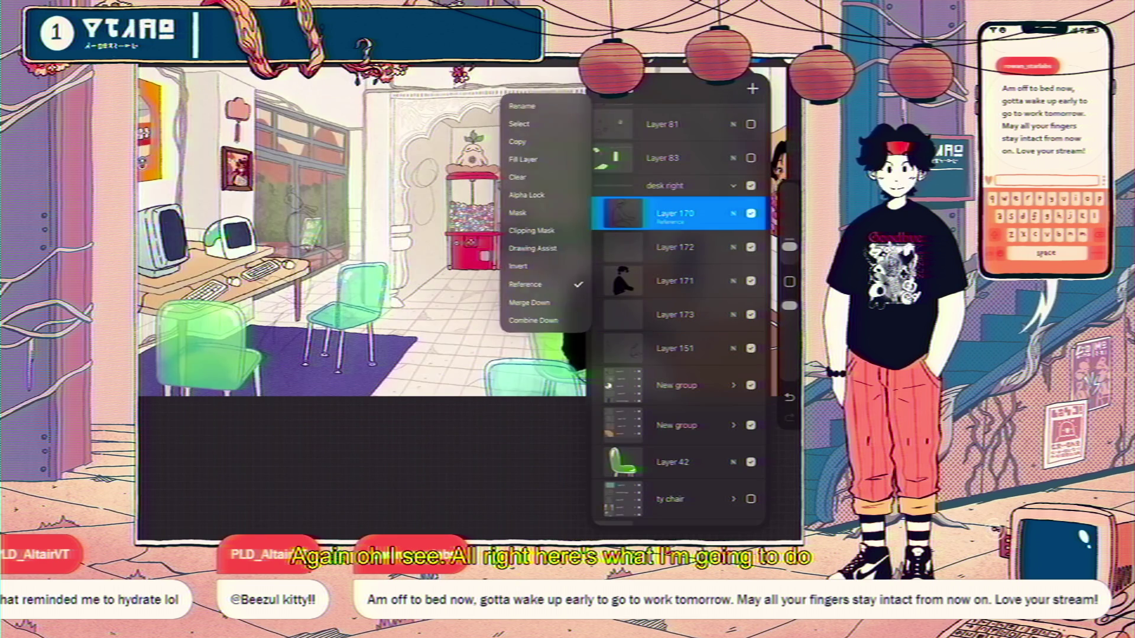
pyautogui.click(543, 285)
pyautogui.click(675, 315)
pyautogui.click(770, 64)
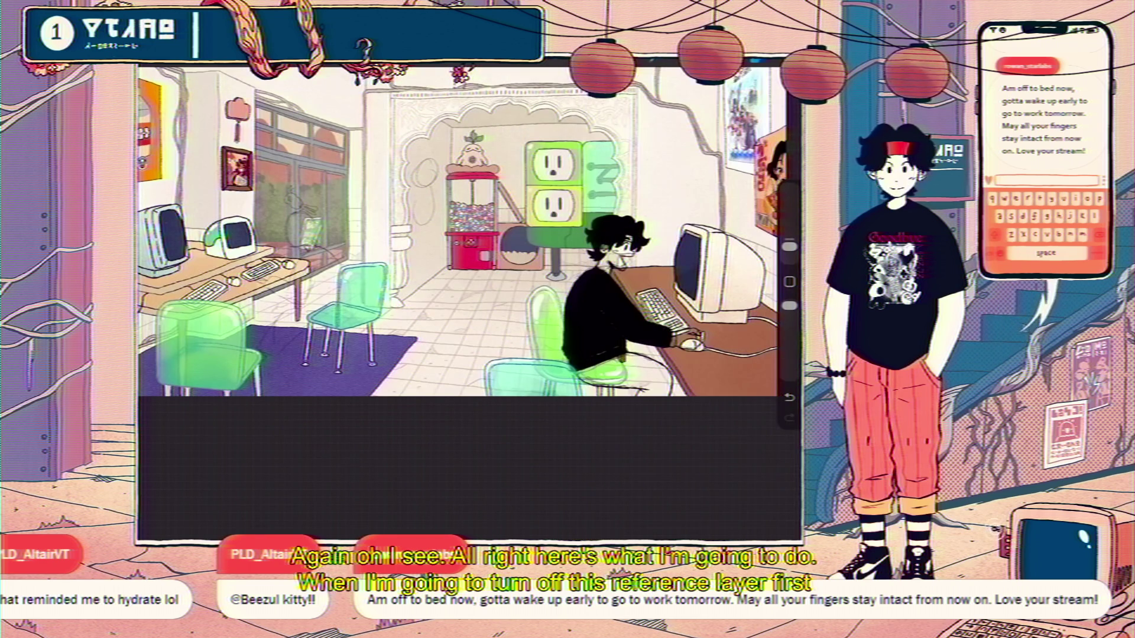
pyautogui.moveTo(770, 65); pyautogui.dragTo(621, 266)
pyautogui.click(753, 63)
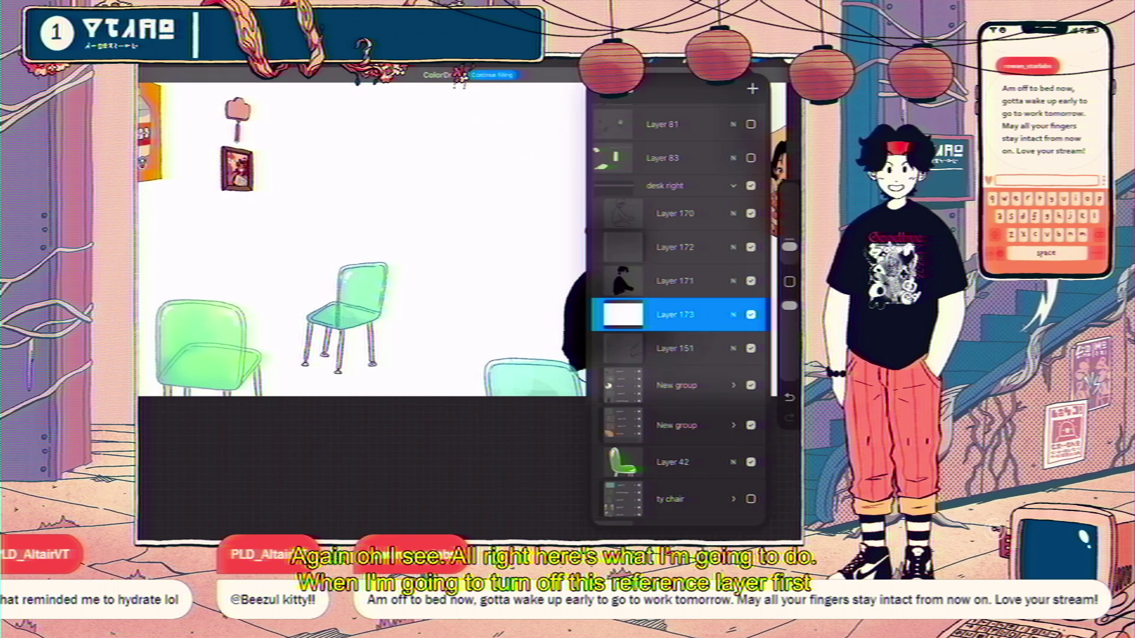
# - Make Layer 170 a reference layer again and bring up the colour picker
pyautogui.click(674, 214)
pyautogui.click(623, 213)
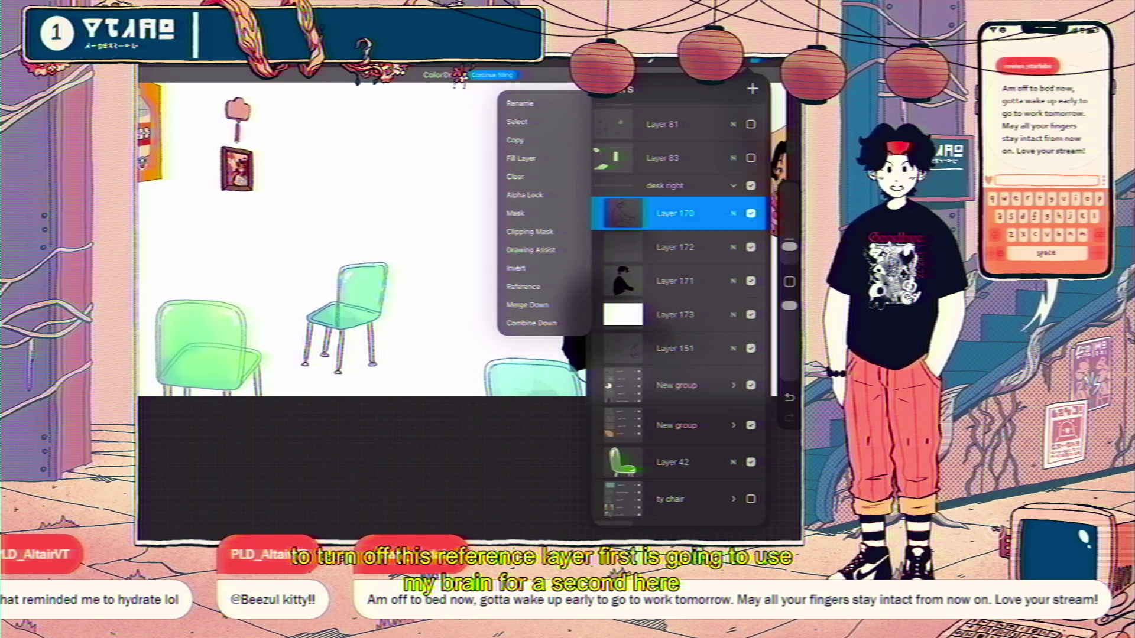
pyautogui.click(523, 286)
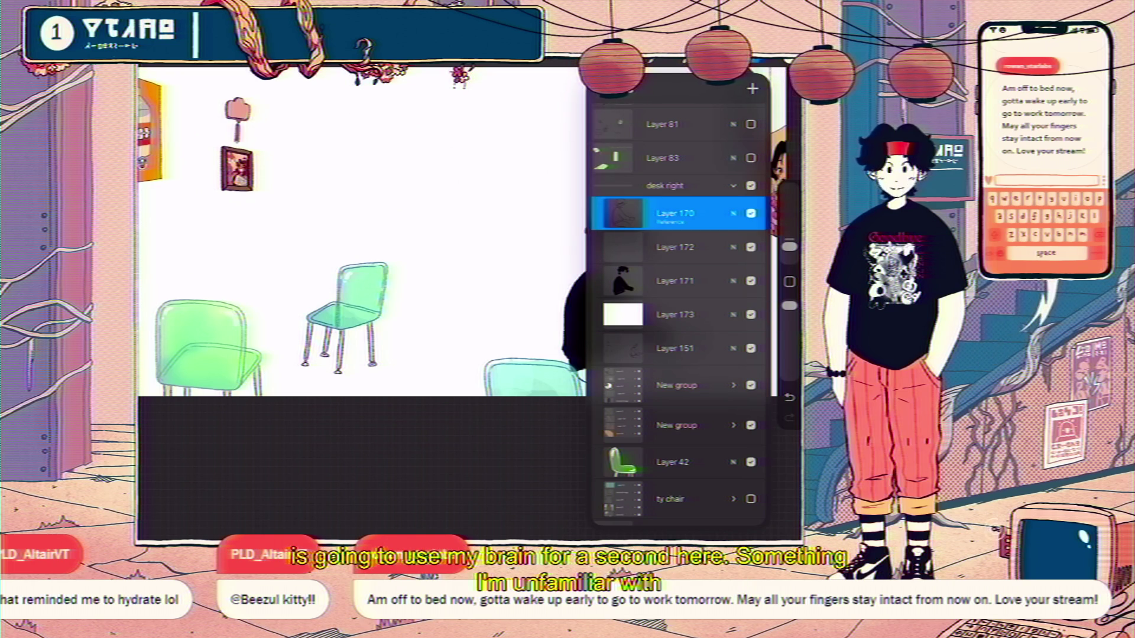
pyautogui.click(761, 62)
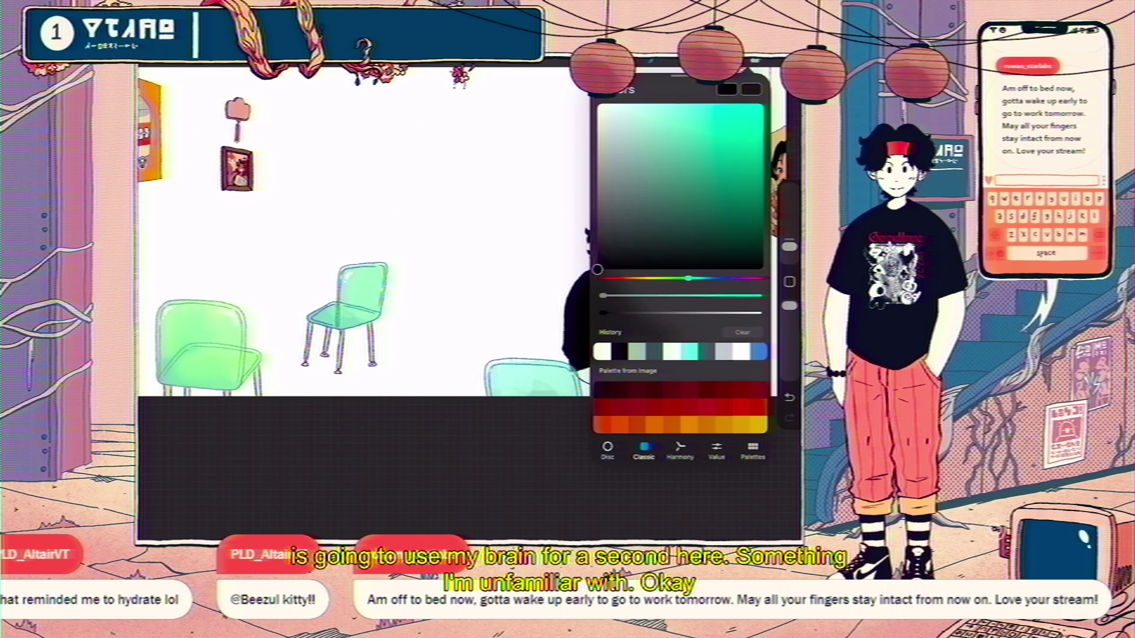
pyautogui.scroll(5, 470, 292)
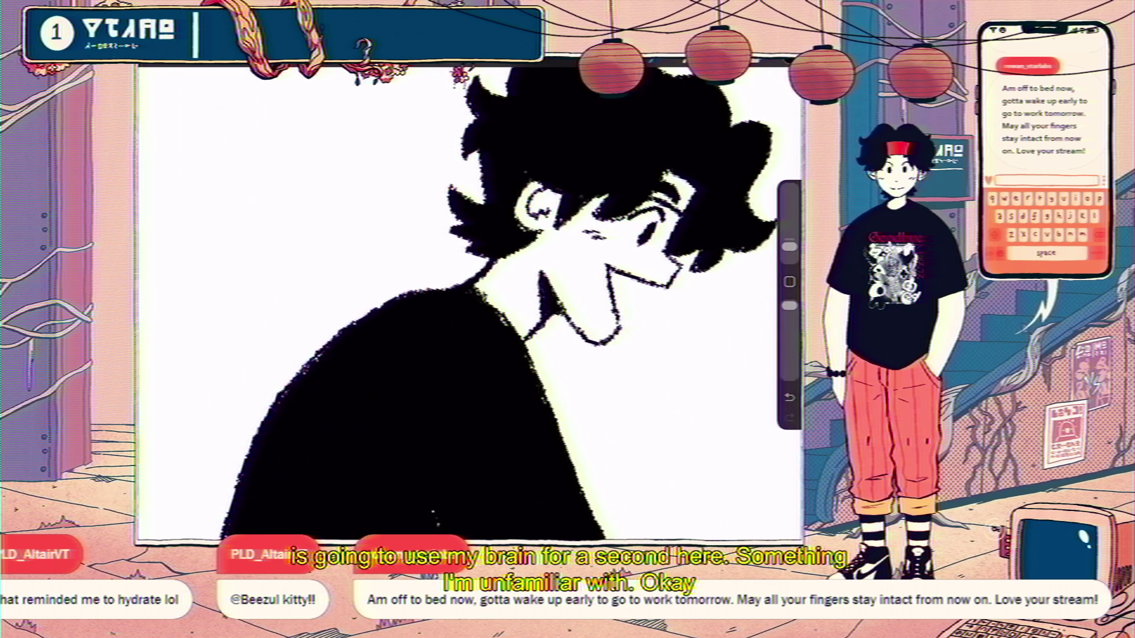
pyautogui.scroll(-3, 471, 302)
pyautogui.scroll(3, 470, 301)
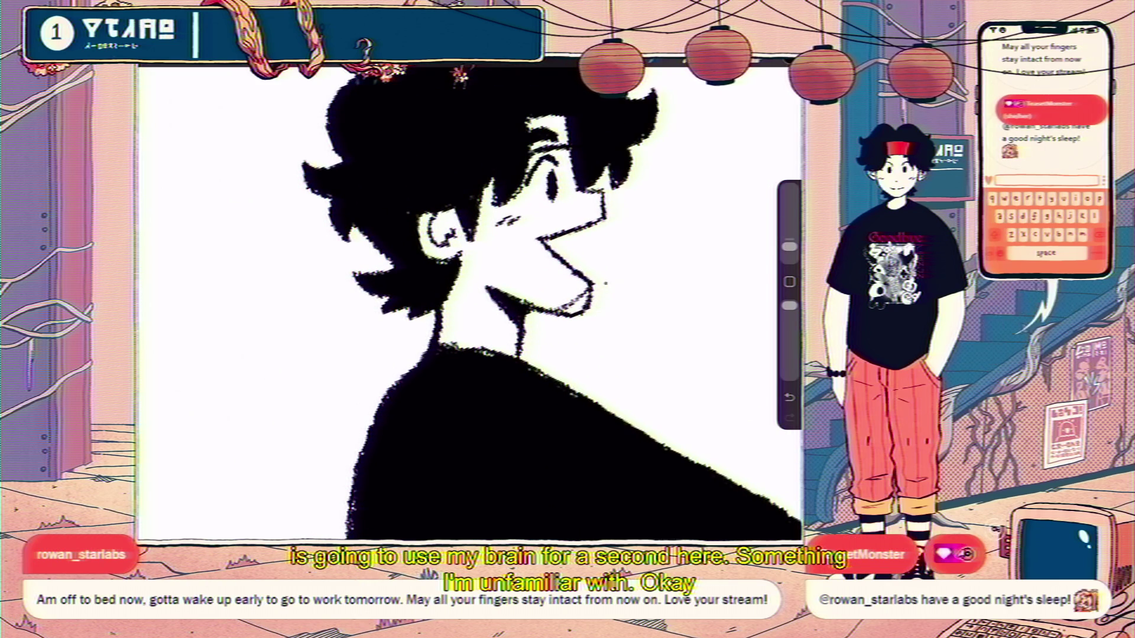
# - Pick the drawing layer and an inker brush, undoing the trial strokes on the character
pyautogui.click(741, 62)
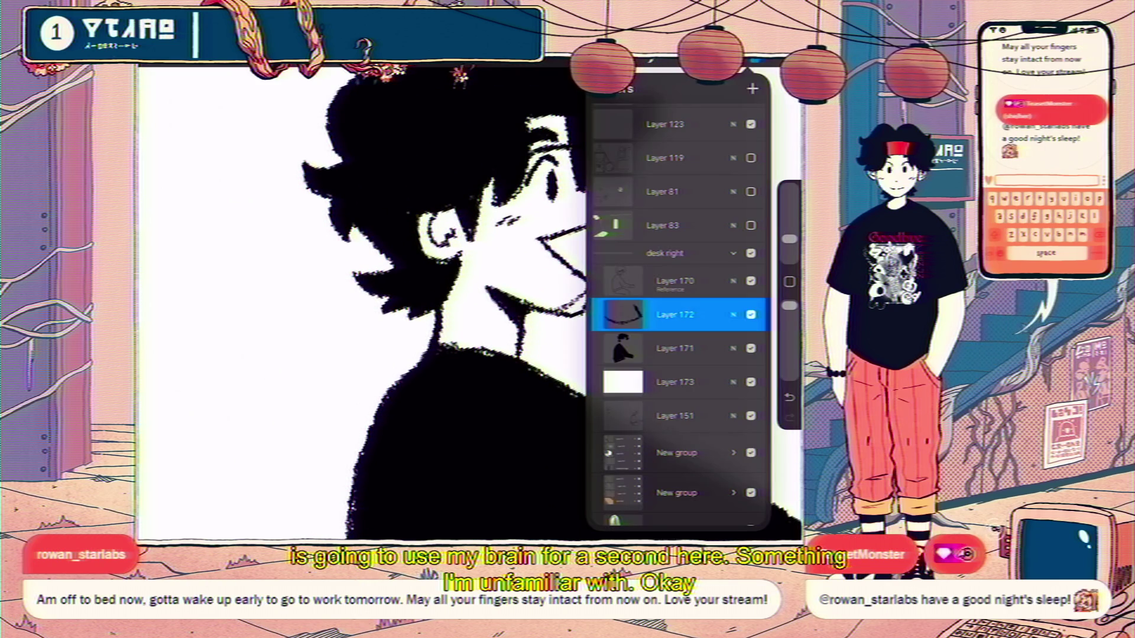
pyautogui.hotkey('ctrl', 'z')
pyautogui.click(741, 63)
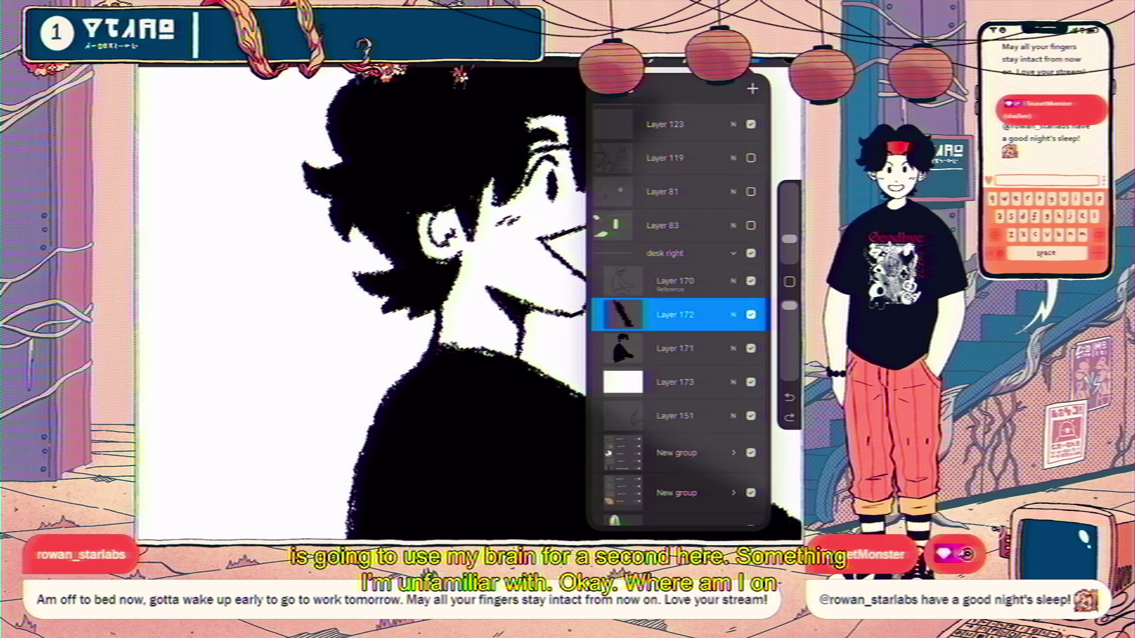
pyautogui.click(674, 280)
pyautogui.click(651, 63)
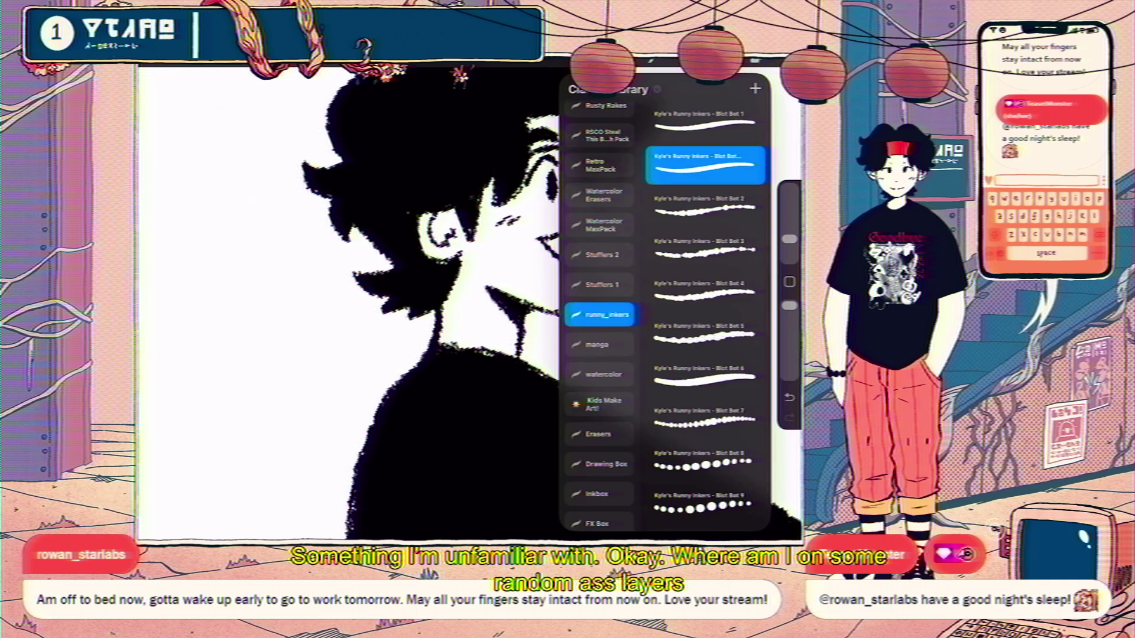
pyautogui.click(575, 311)
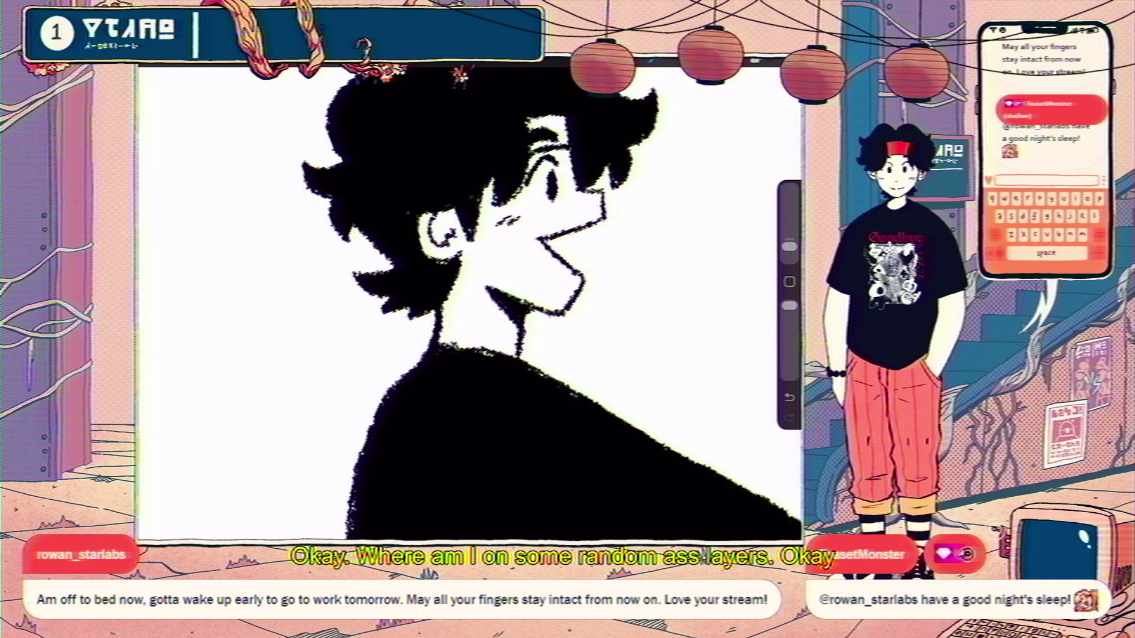
pyautogui.hotkey('ctrl', 'z')
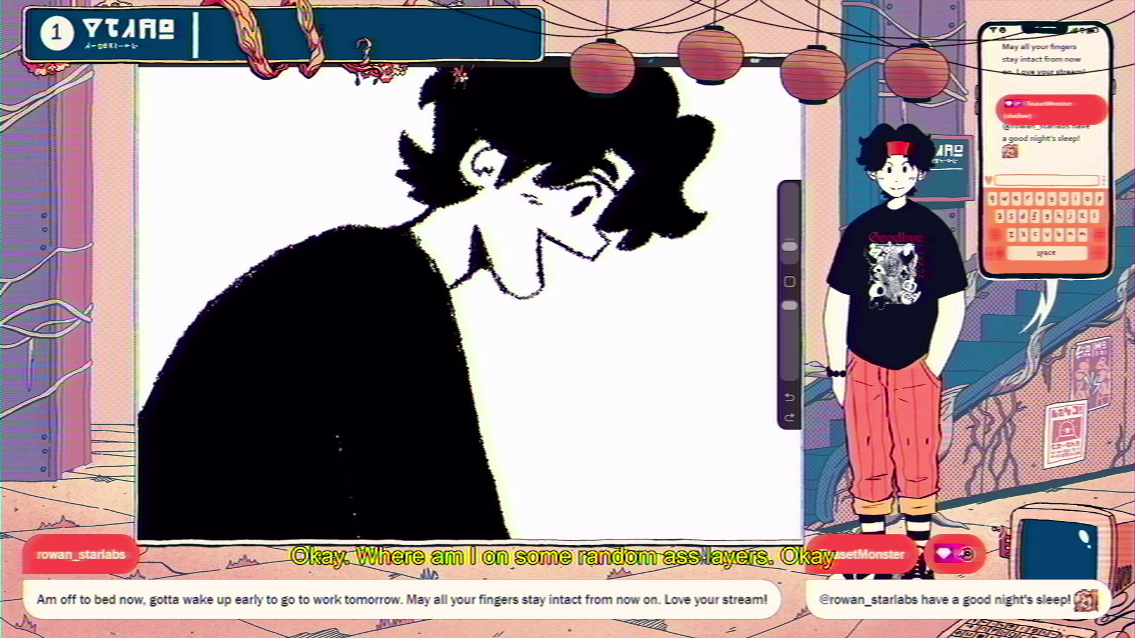
pyautogui.scroll(-5, 469, 299)
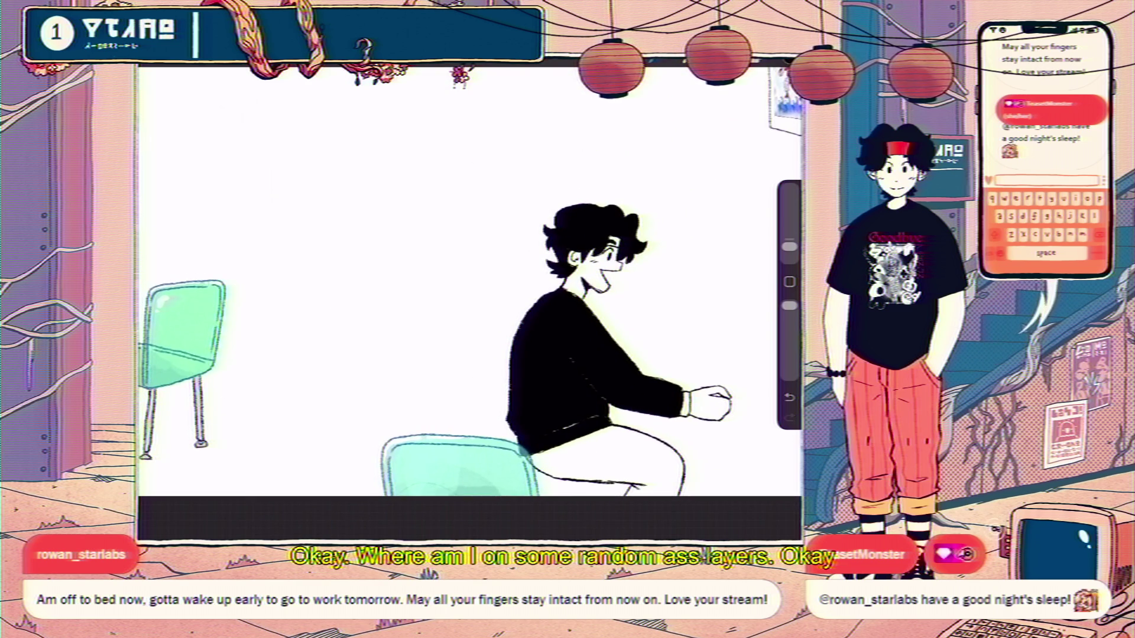
pyautogui.scroll(-5, 468, 275)
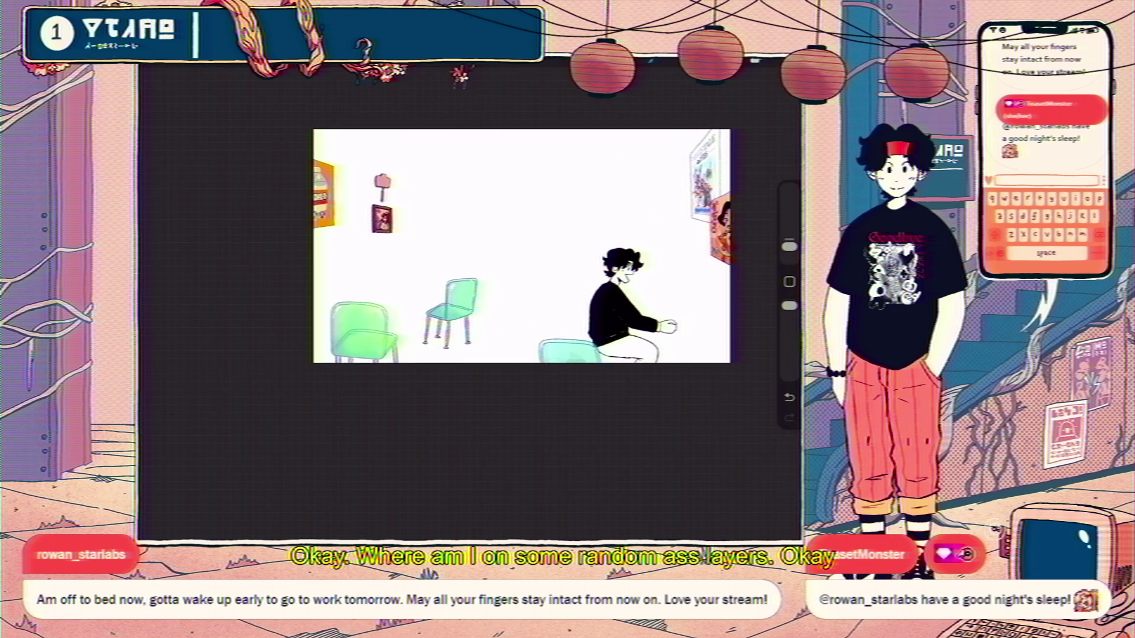
pyautogui.scroll(5, 642, 285)
pyautogui.scroll(3, 643, 284)
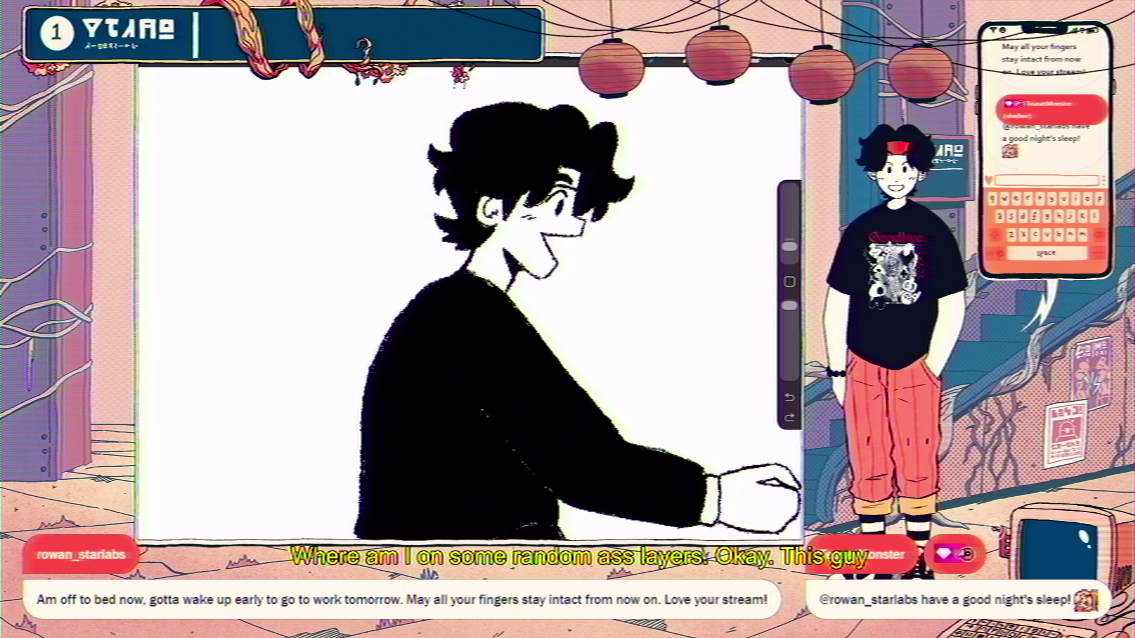
pyautogui.scroll(-5, 469, 301)
pyautogui.scroll(5, 469, 301)
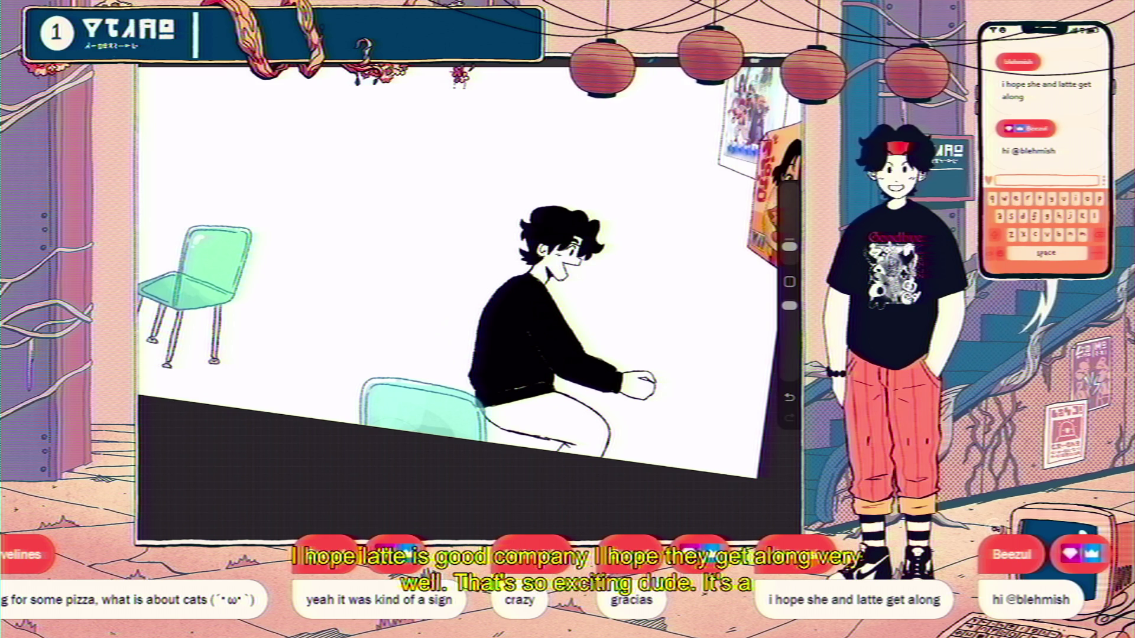
# - Show the layer list beside the full internet-cafe scene
pyautogui.click(754, 62)
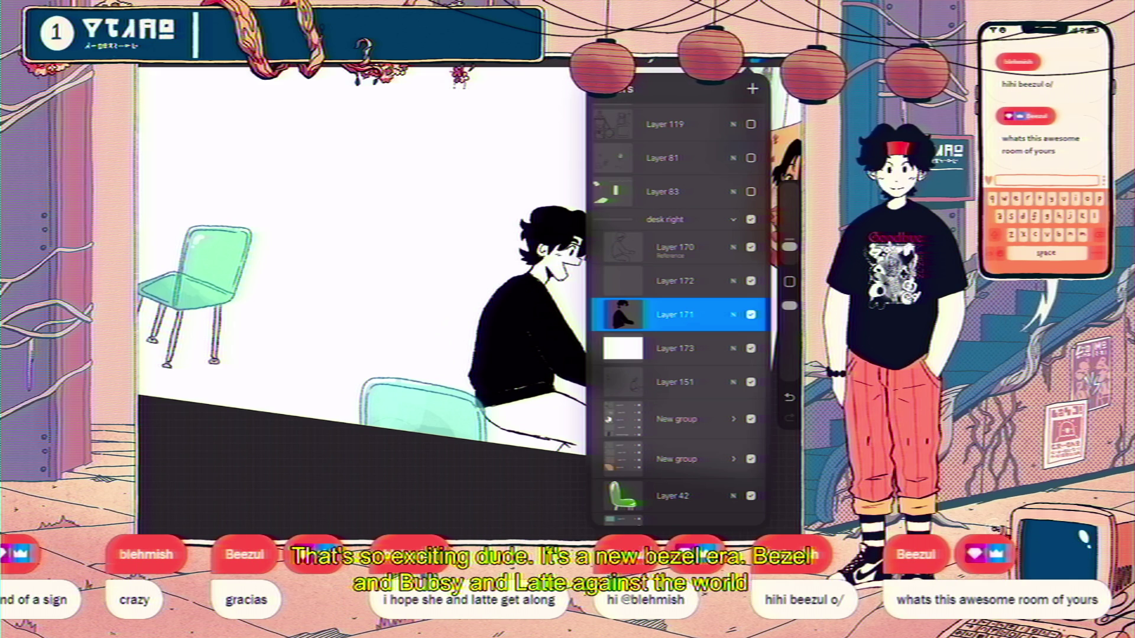
pyautogui.scroll(-2, 362, 266)
pyautogui.scroll(-1, 361, 266)
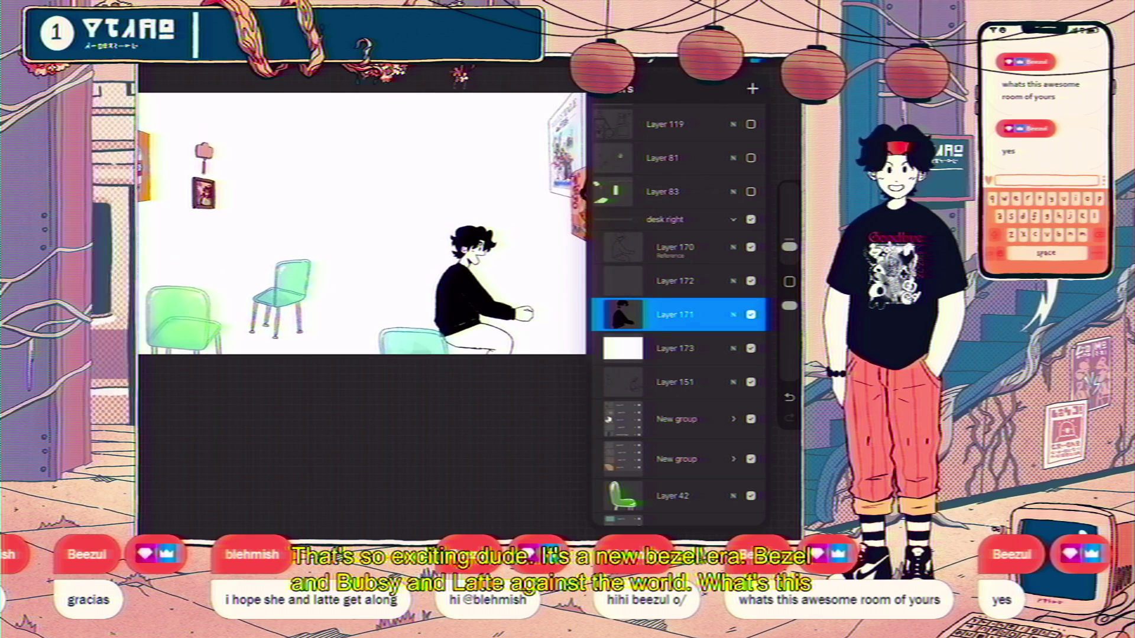
pyautogui.scroll(-3, 363, 266)
pyautogui.scroll(-2, 362, 267)
pyautogui.scroll(2, 362, 266)
pyautogui.scroll(1, 362, 266)
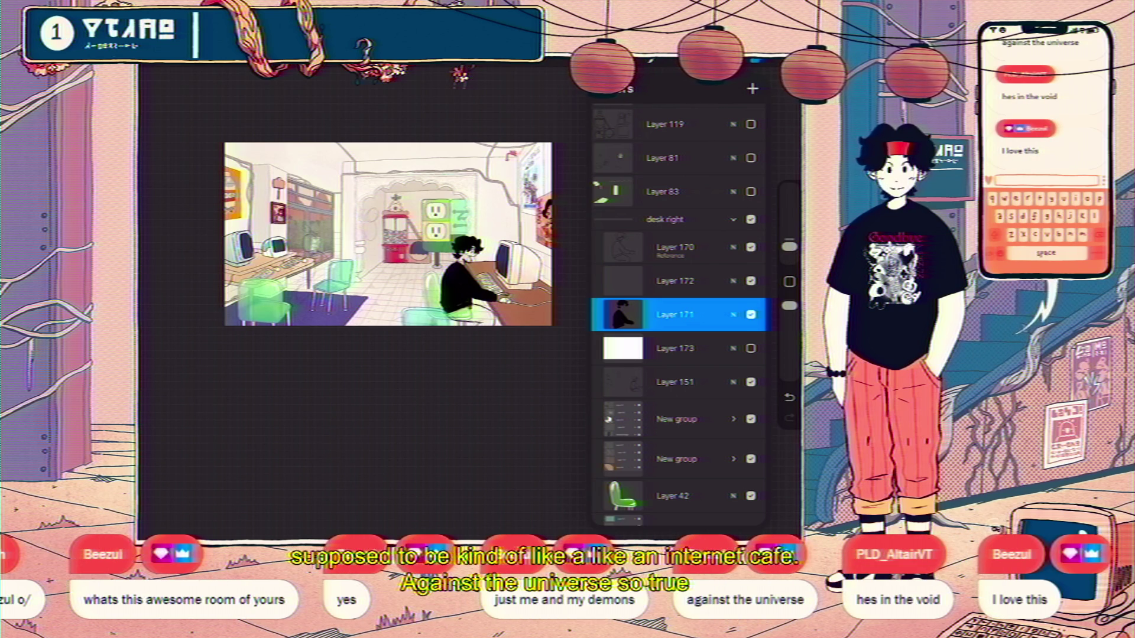
pyautogui.scroll(5, 390, 234)
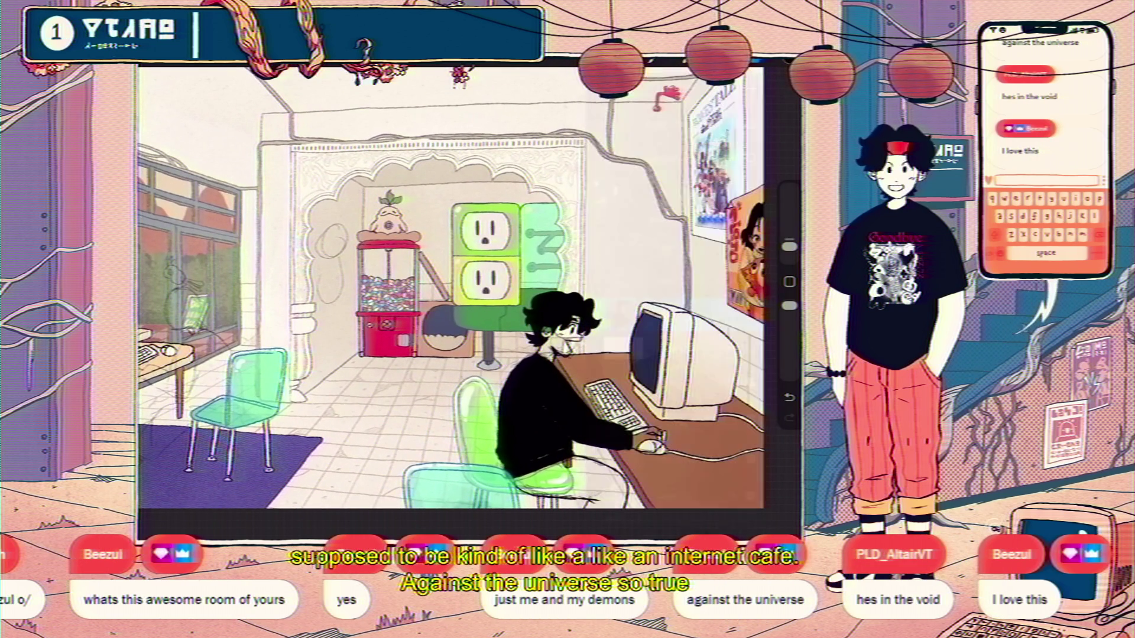
pyautogui.scroll(-5, 452, 292)
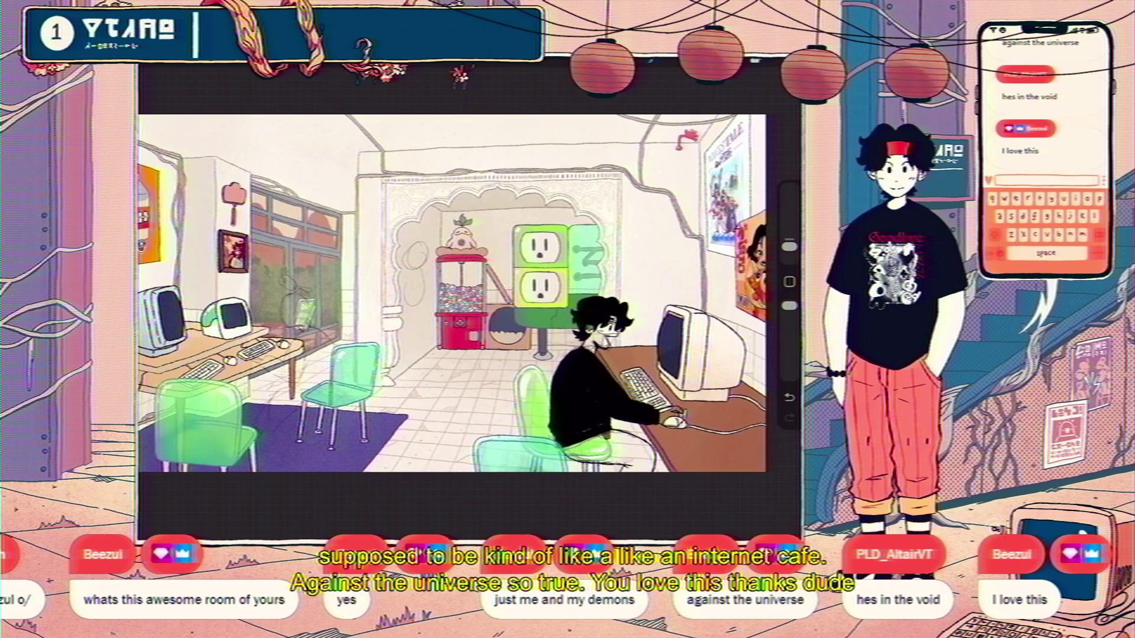
pyautogui.scroll(-2, 452, 293)
pyautogui.scroll(2, 453, 301)
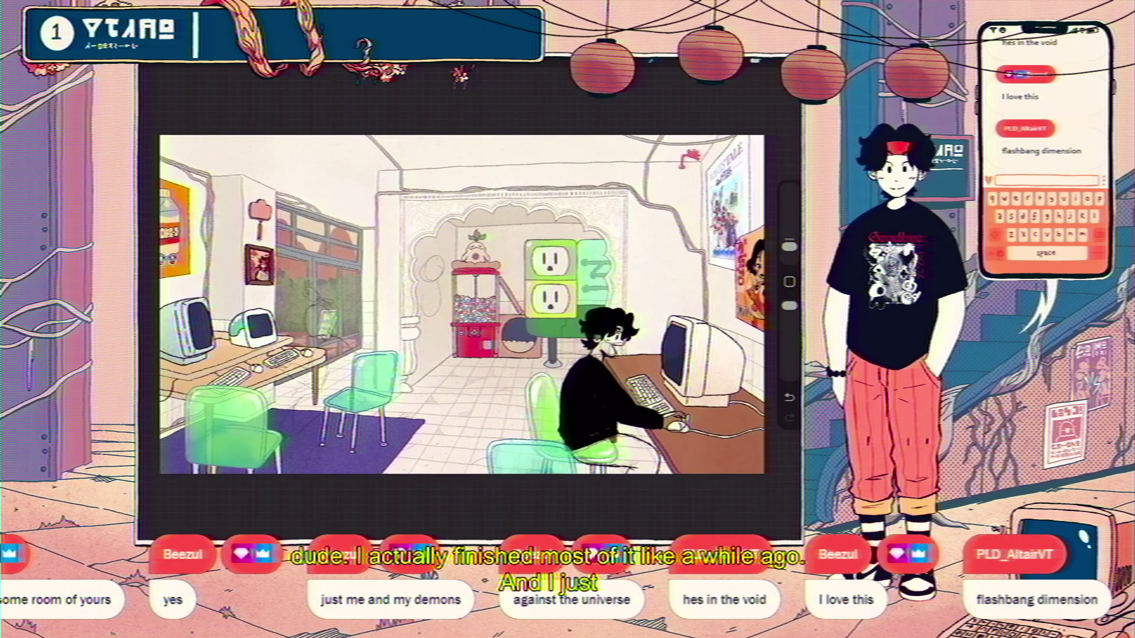
pyautogui.scroll(-3, 428, 293)
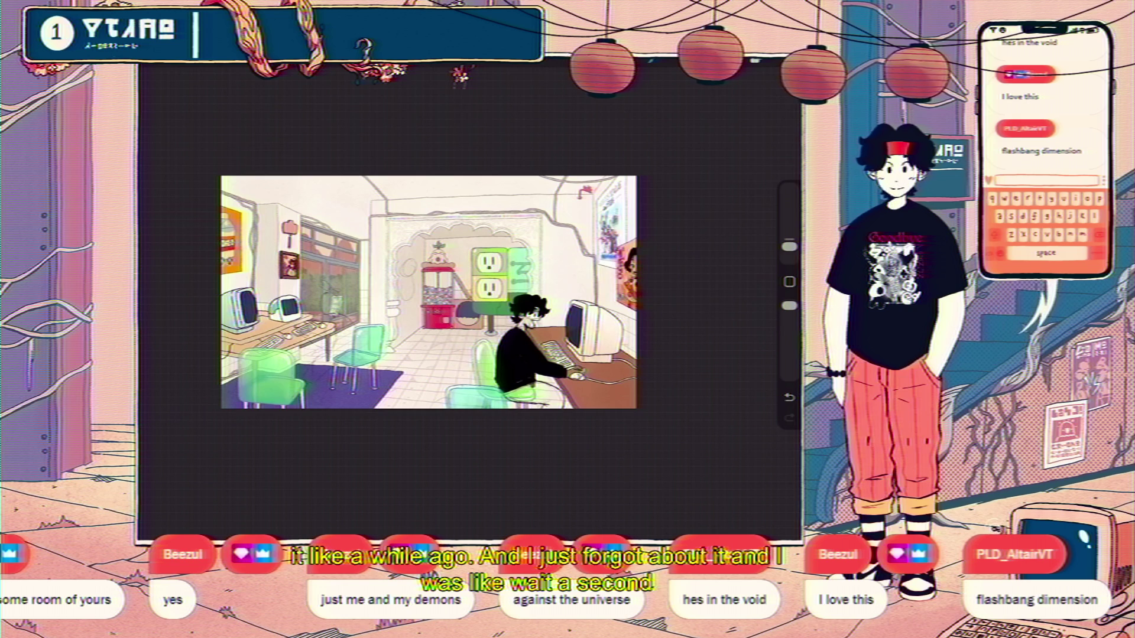
pyautogui.scroll(3, 452, 267)
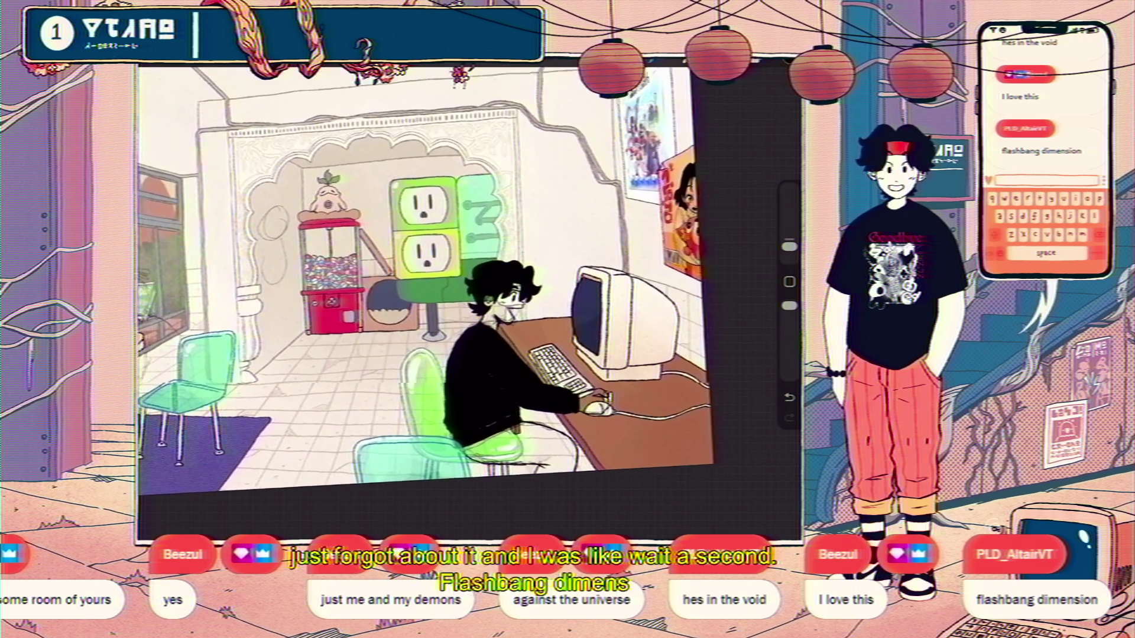
pyautogui.scroll(1, 452, 266)
pyautogui.click(732, 64)
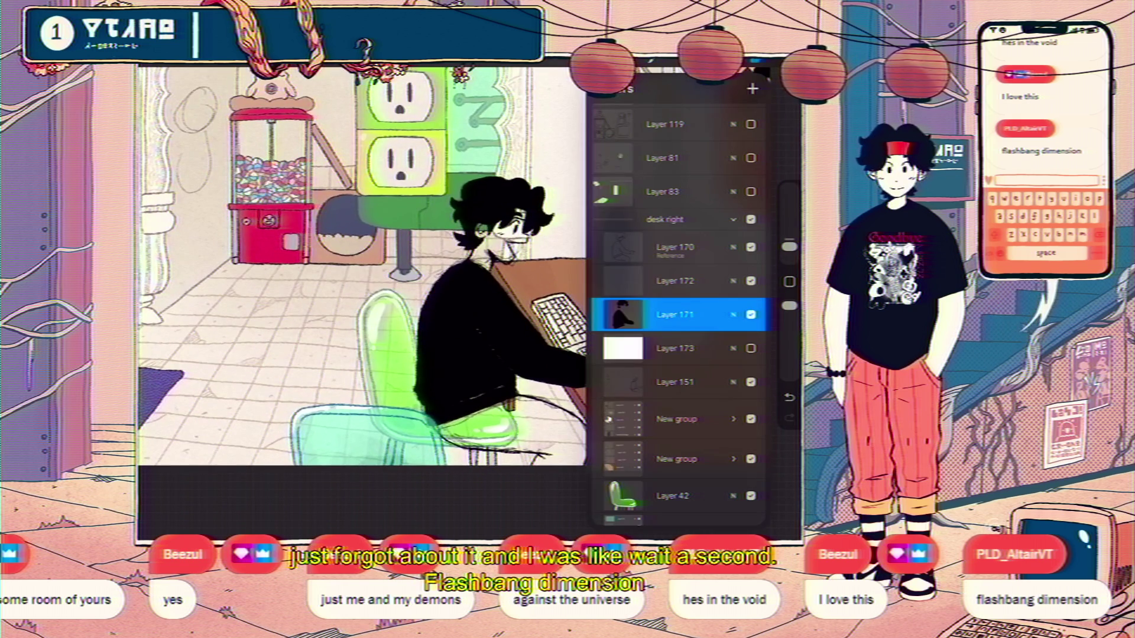
pyautogui.click(676, 248)
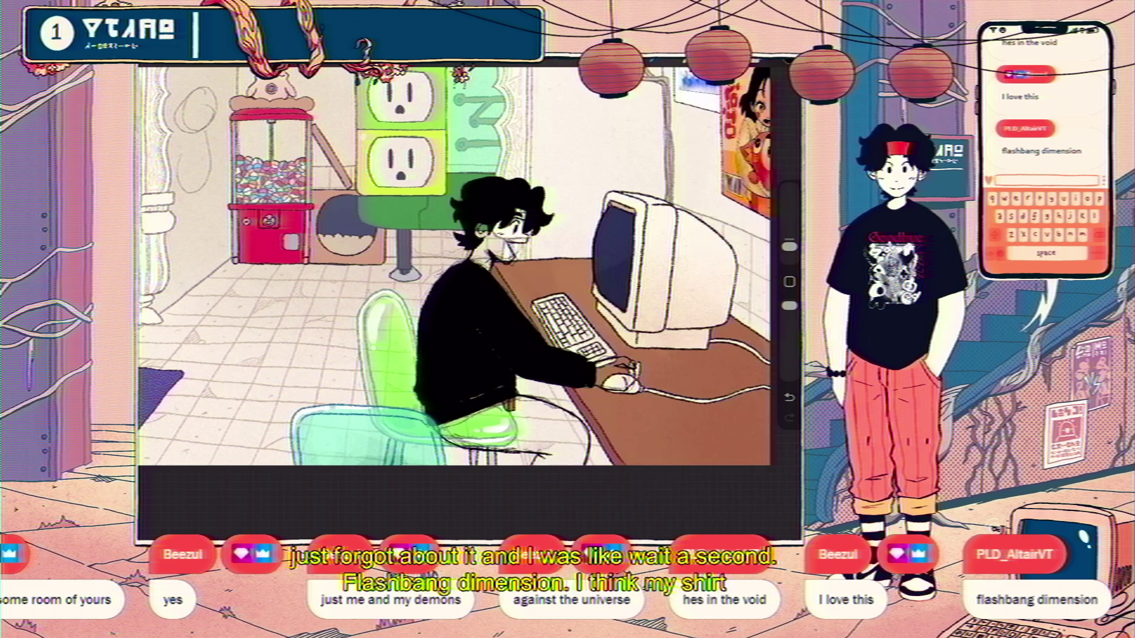
pyautogui.scroll(3, 471, 266)
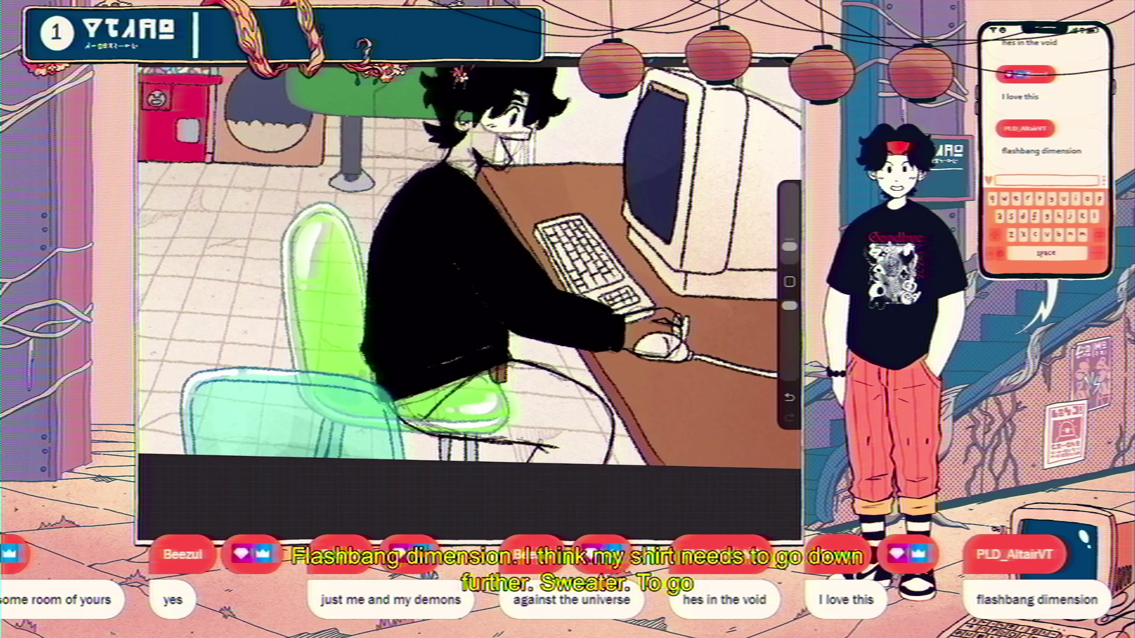
pyautogui.scroll(3, 470, 266)
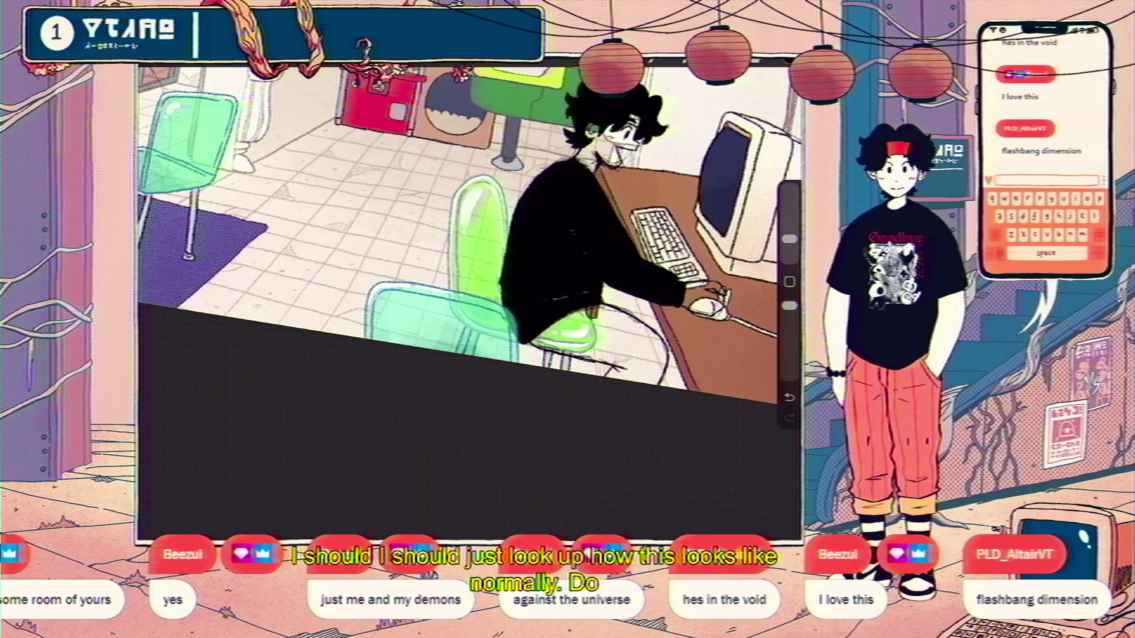
# - Step through the layers and brush library to settle on the headband layer
pyautogui.press('l')
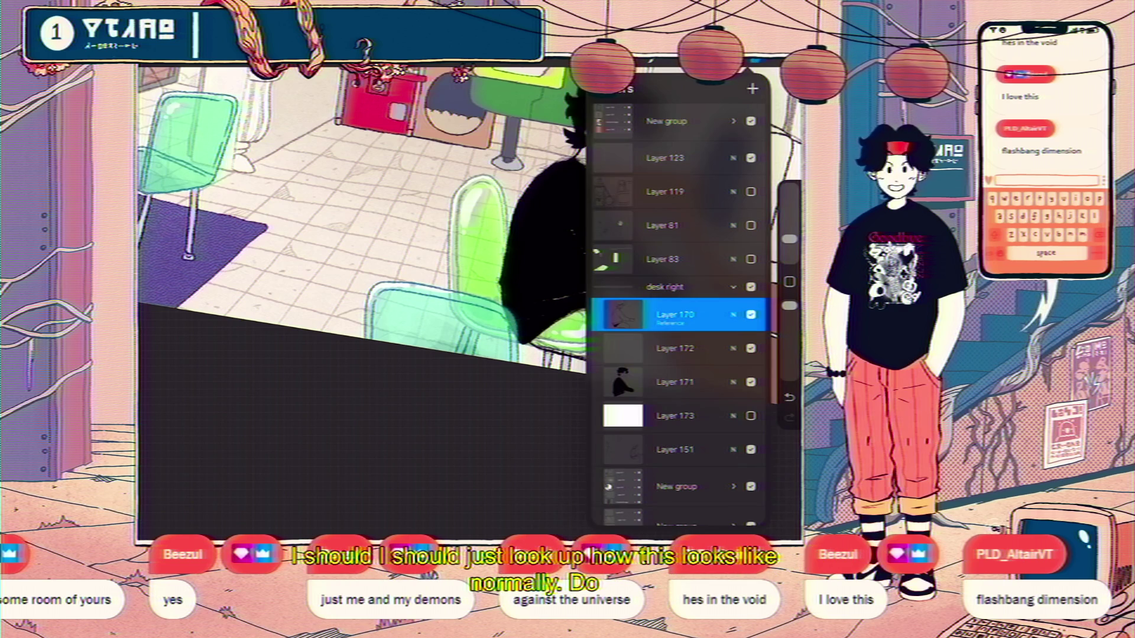
pyautogui.press('l')
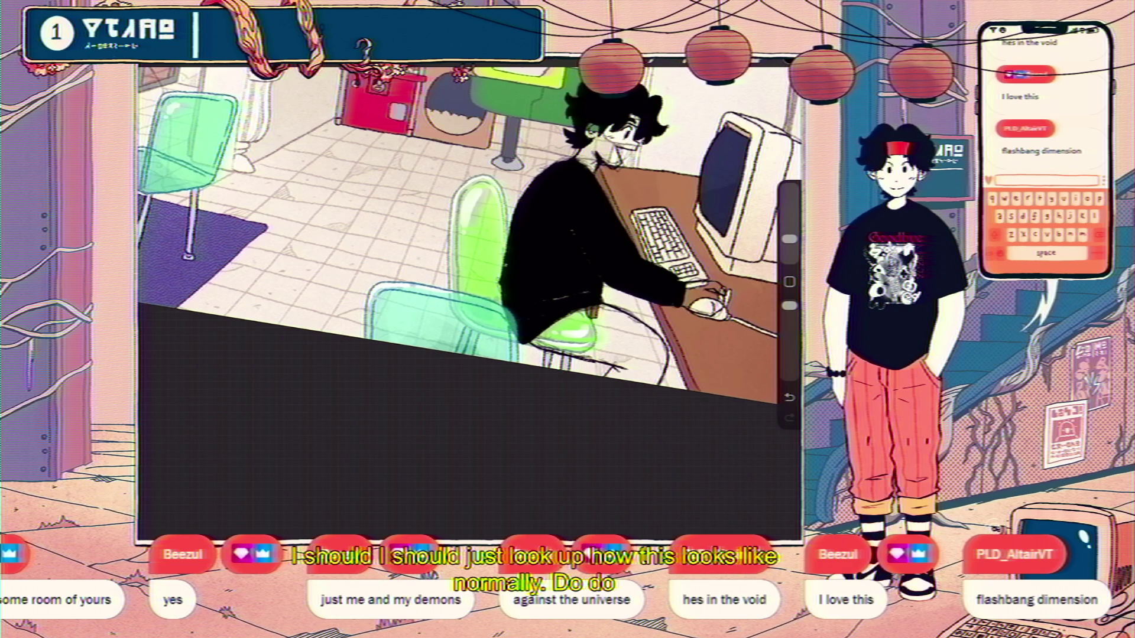
pyautogui.press('l')
pyautogui.click(682, 380)
pyautogui.press('b')
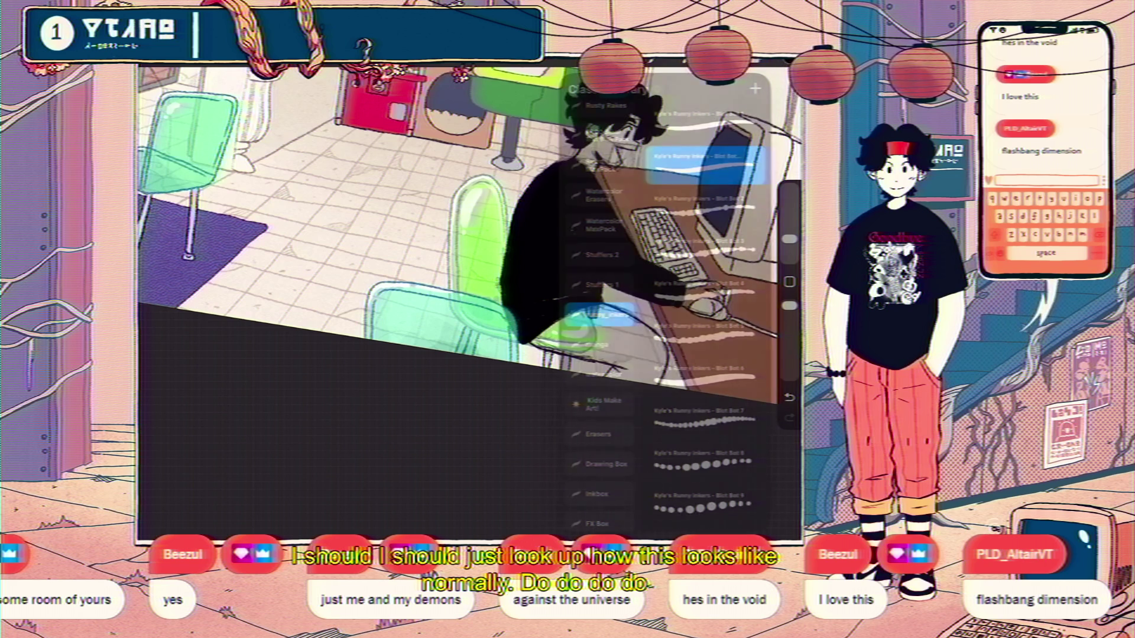
pyautogui.scroll(-3, 470, 293)
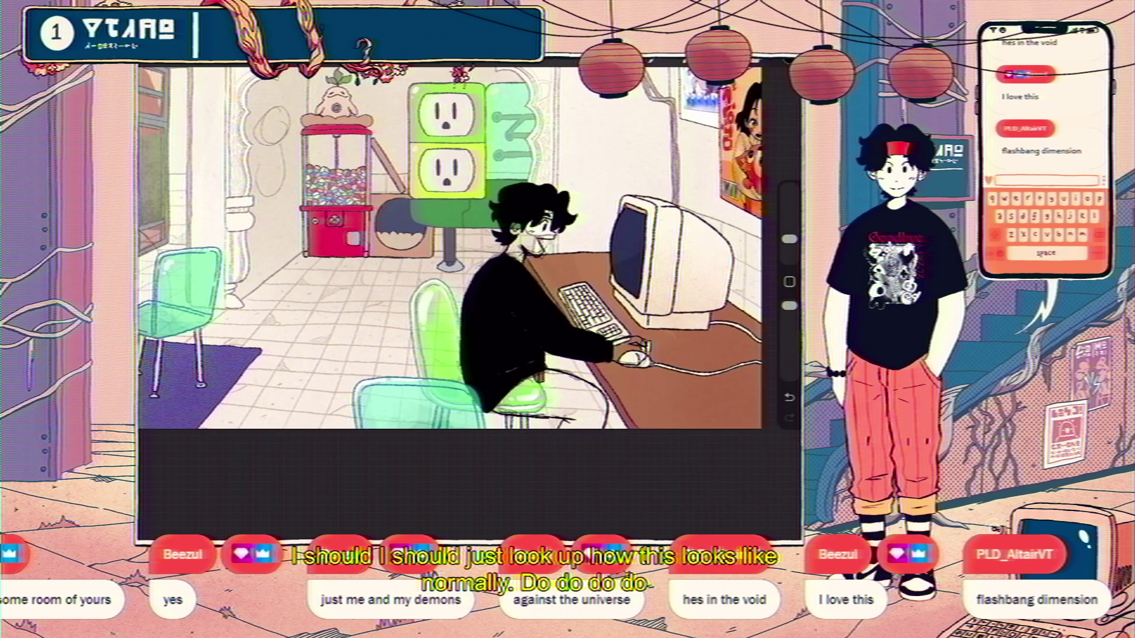
pyautogui.press('l')
pyautogui.click(671, 278)
pyautogui.click(752, 89)
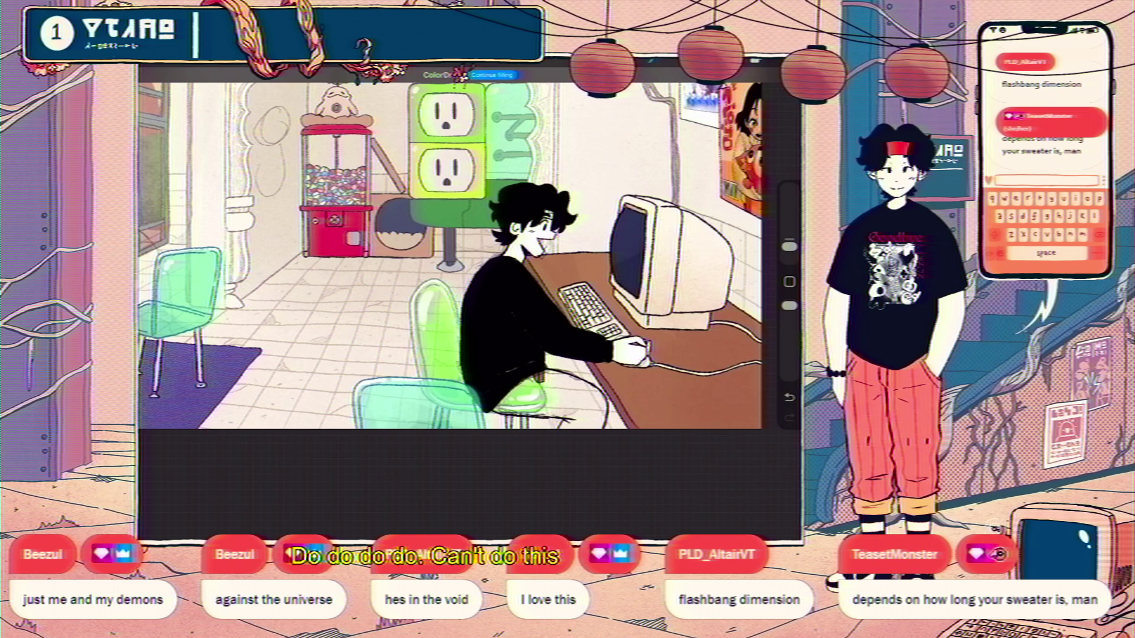
pyautogui.scroll(-3, 453, 253)
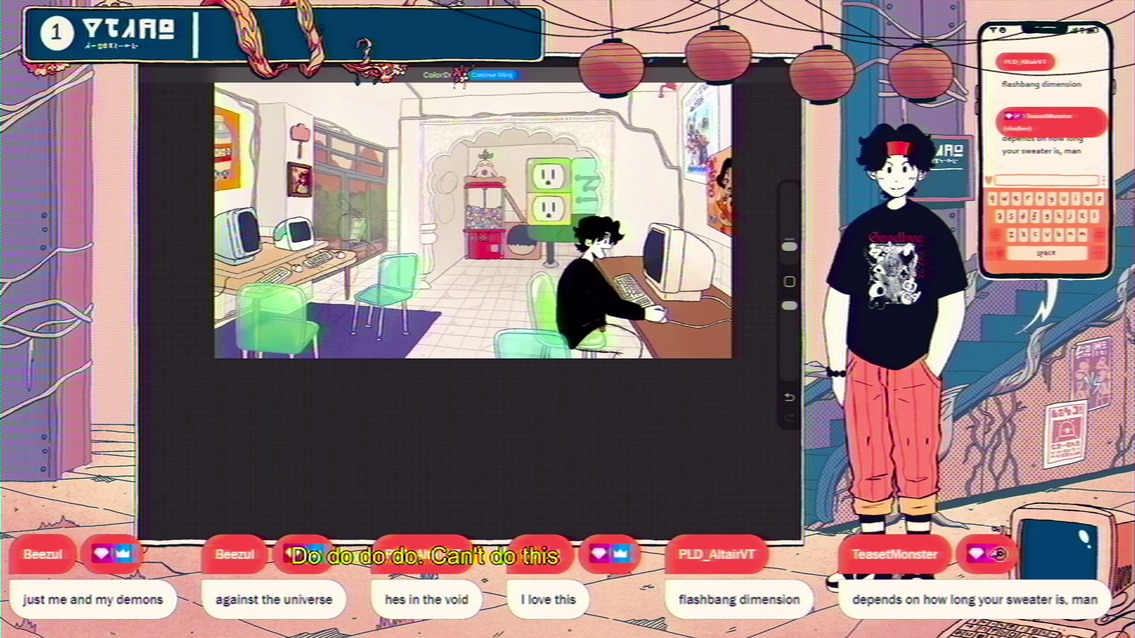
# - Pick a red, ColorDrop it onto the character's headband on Layer 172, and undo a stray stroke
pyautogui.click(780, 64)
pyautogui.click(762, 278)
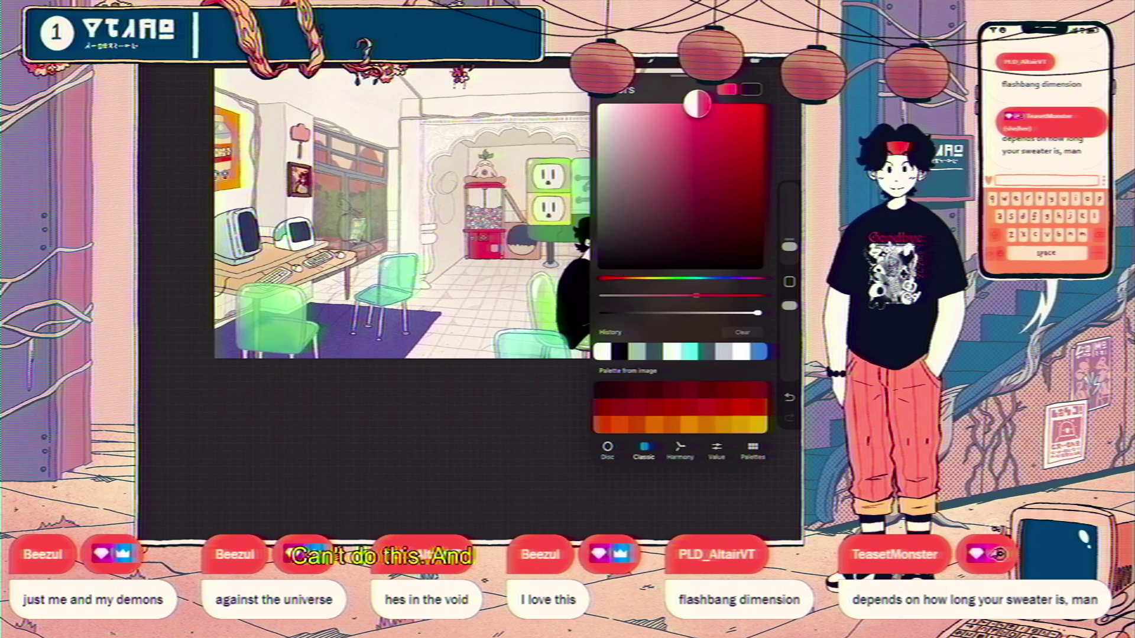
pyautogui.moveTo(696, 104); pyautogui.dragTo(707, 104)
pyautogui.click(754, 65)
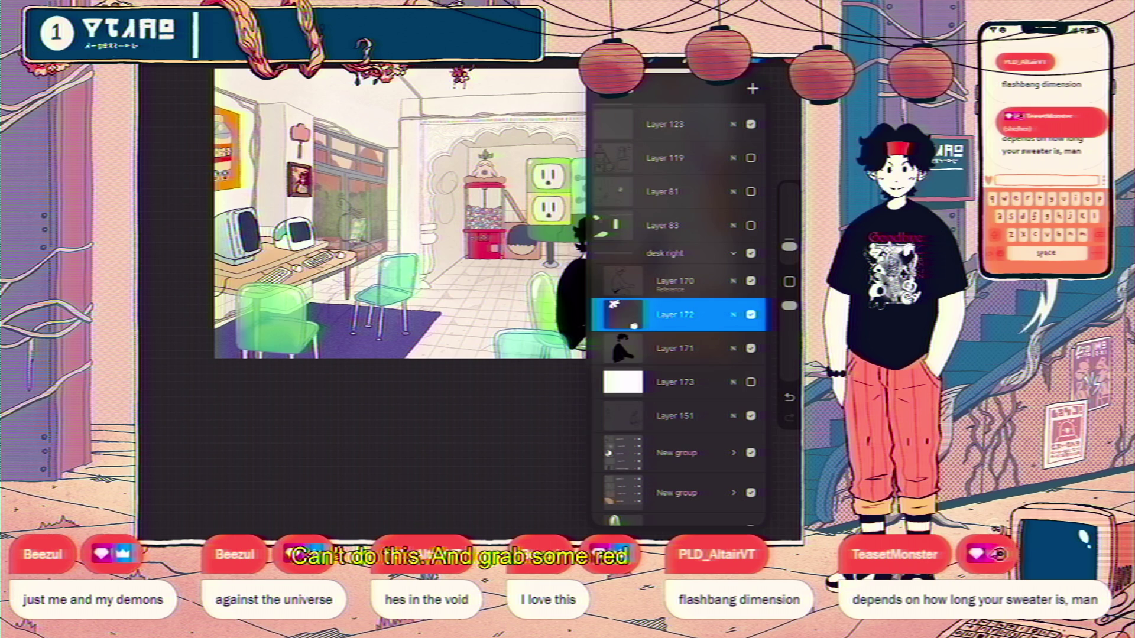
pyautogui.moveTo(780, 64); pyautogui.dragTo(601, 236)
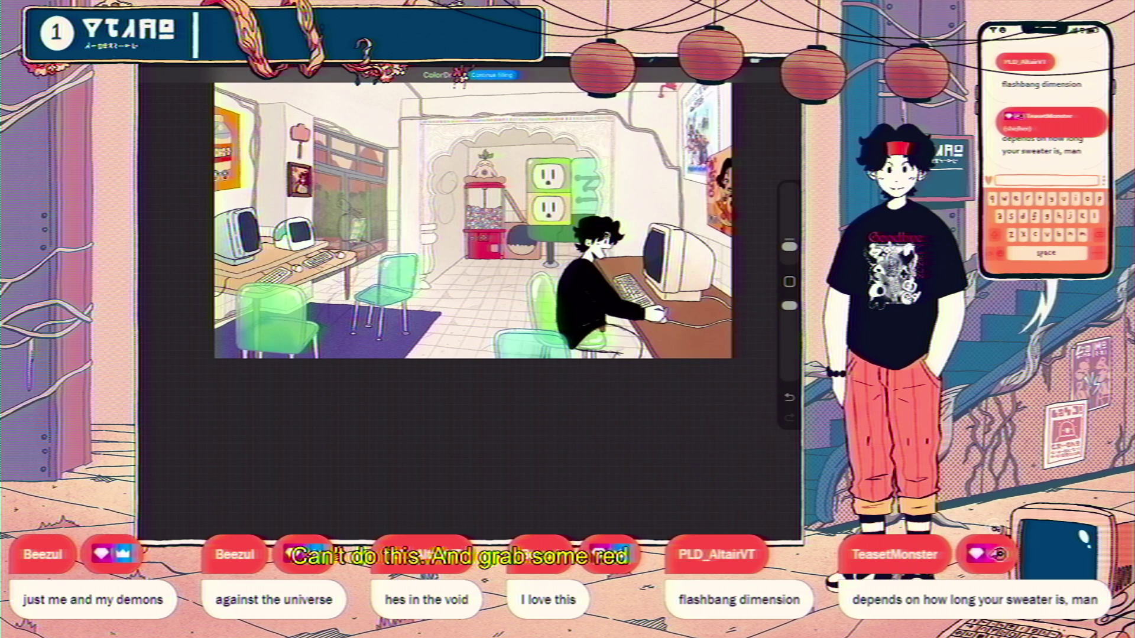
pyautogui.scroll(5, 585, 266)
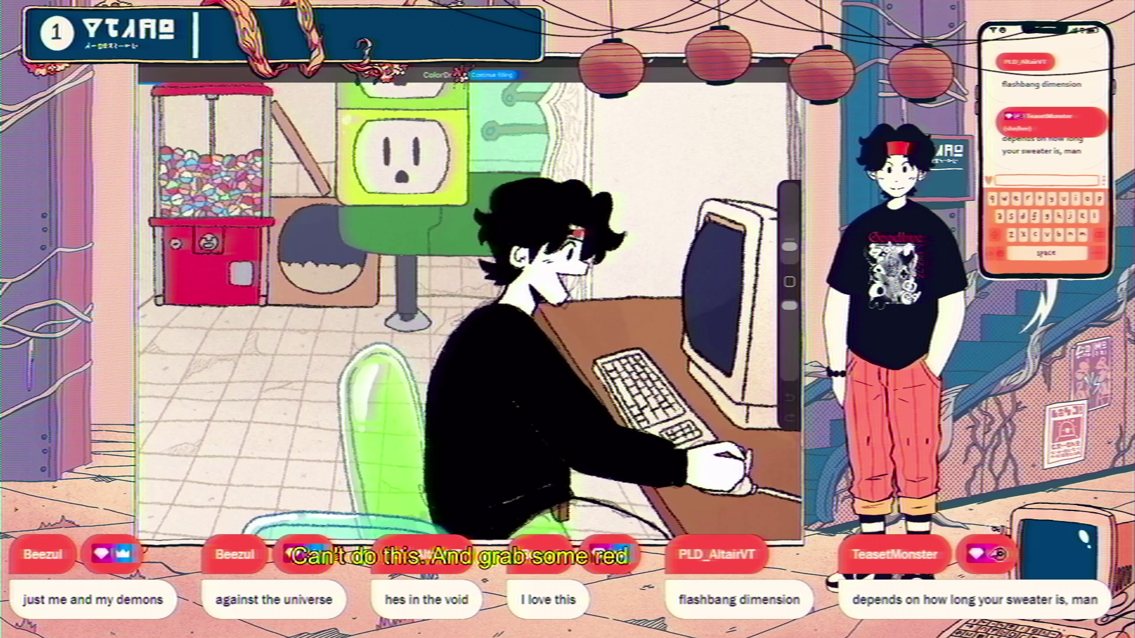
pyautogui.click(678, 65)
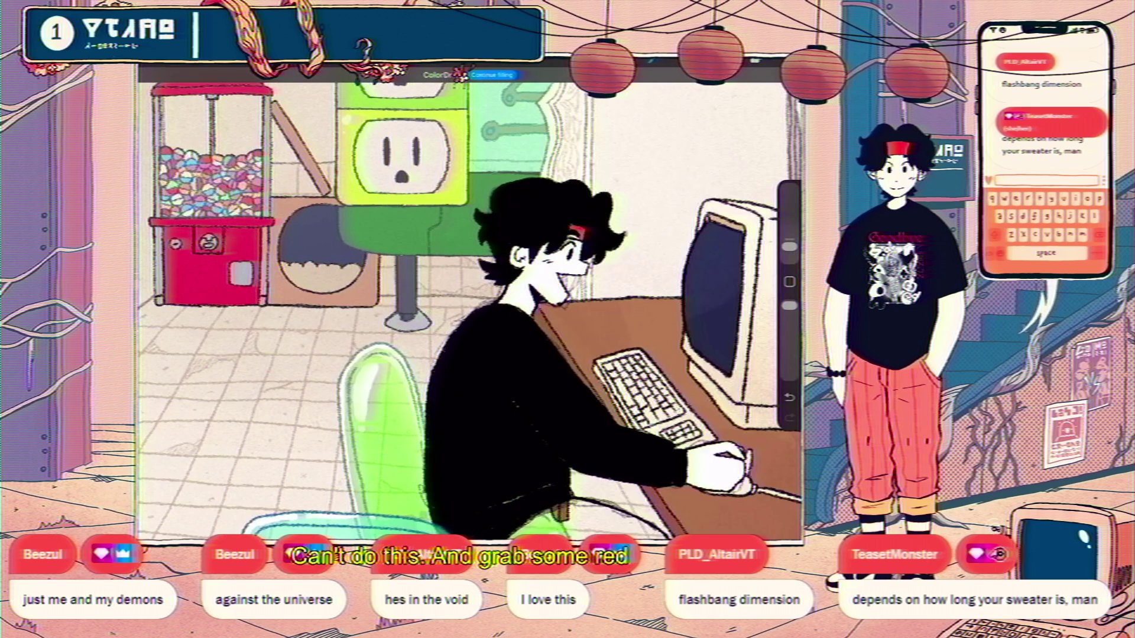
pyautogui.scroll(3, 470, 301)
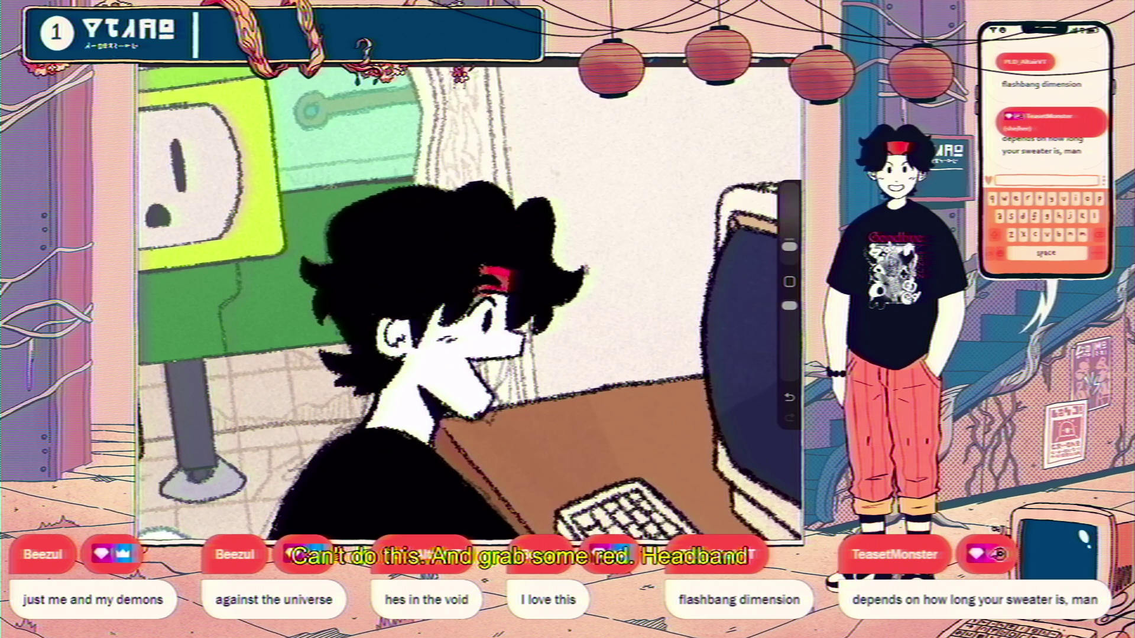
pyautogui.hotkey('ctrl', 'z')
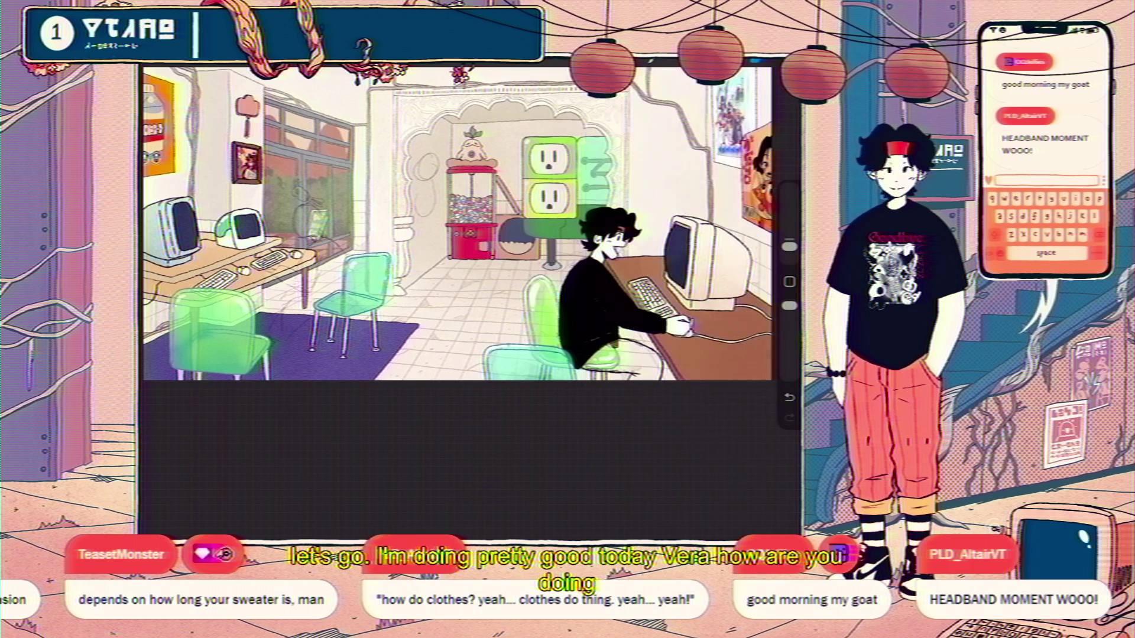
pyautogui.scroll(-3, 518, 230)
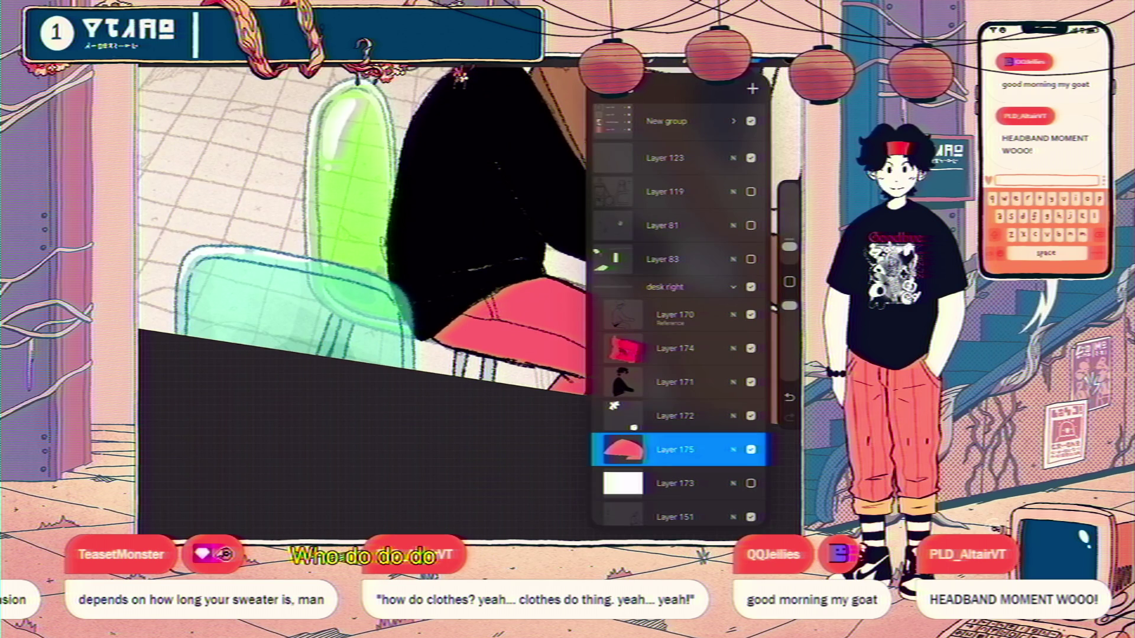
# - Add Layer 176 as a clipping mask over the trousers layer and pick a new paint colour
pyautogui.click(752, 89)
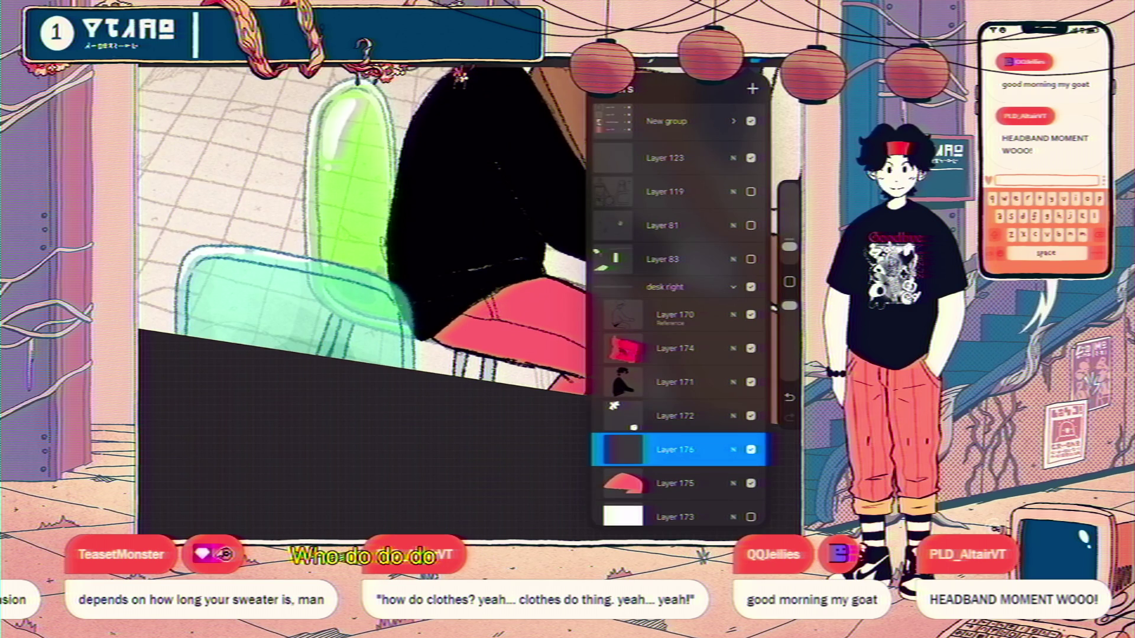
pyautogui.click(623, 450)
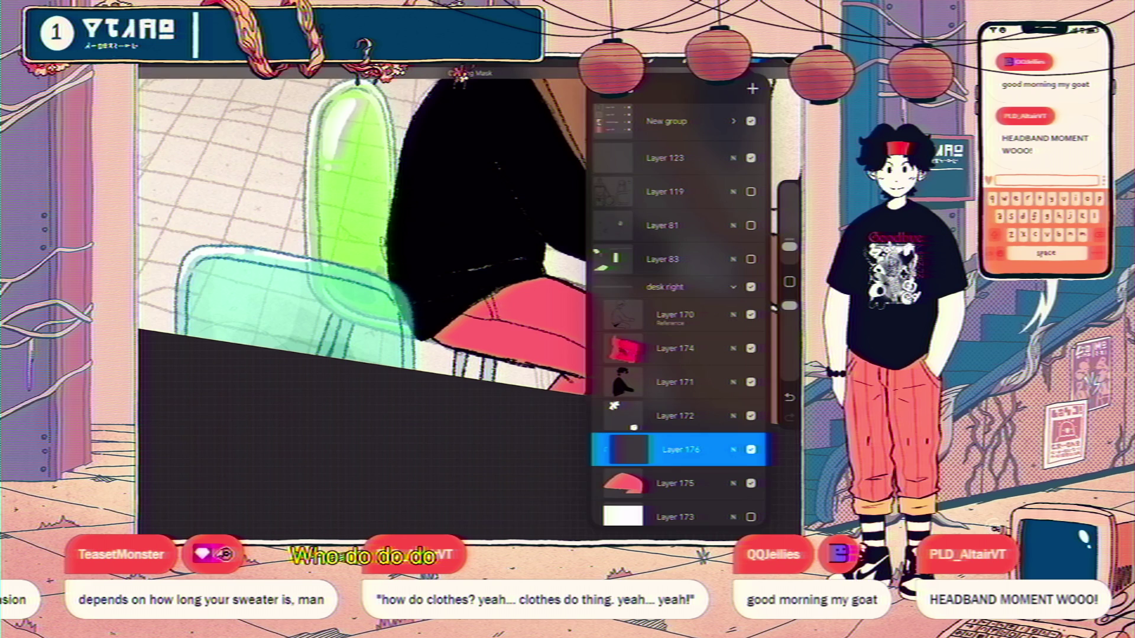
pyautogui.click(759, 65)
pyautogui.click(701, 186)
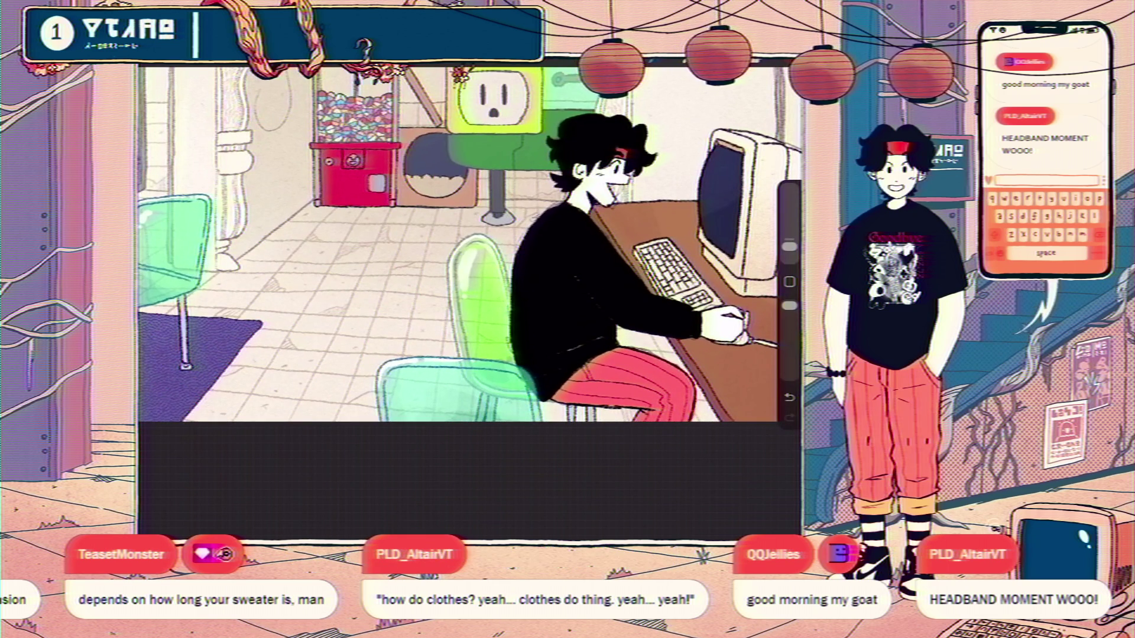
pyautogui.click(755, 61)
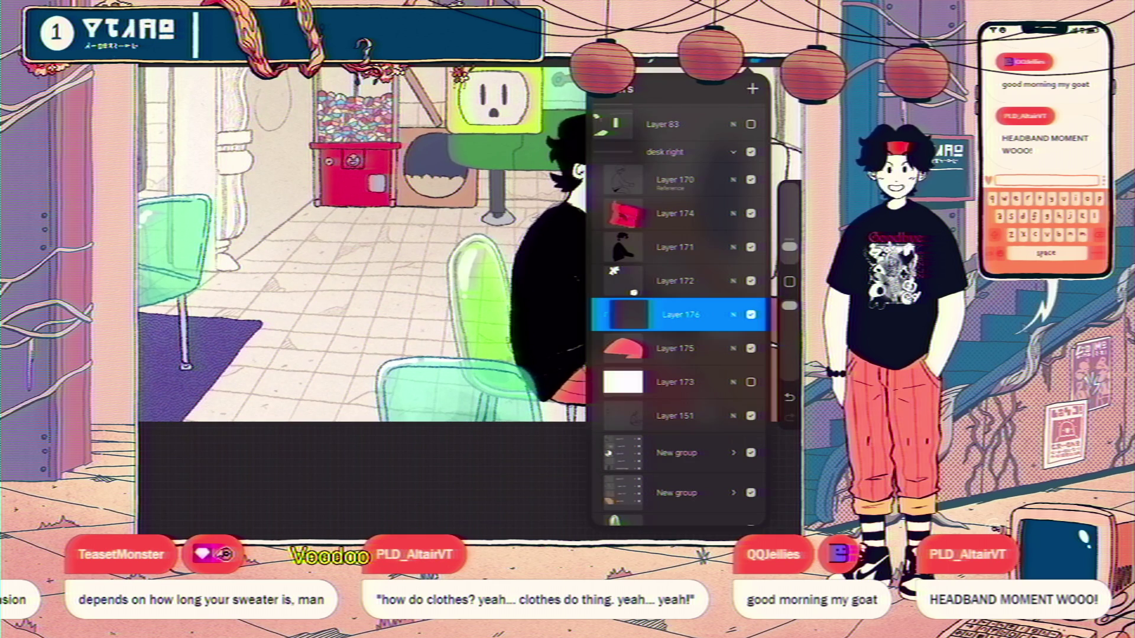
# - Select Layer 170, switch to a near-black colour, and undo the last stroke on the character
pyautogui.click(674, 281)
pyautogui.click(673, 179)
pyautogui.click(753, 89)
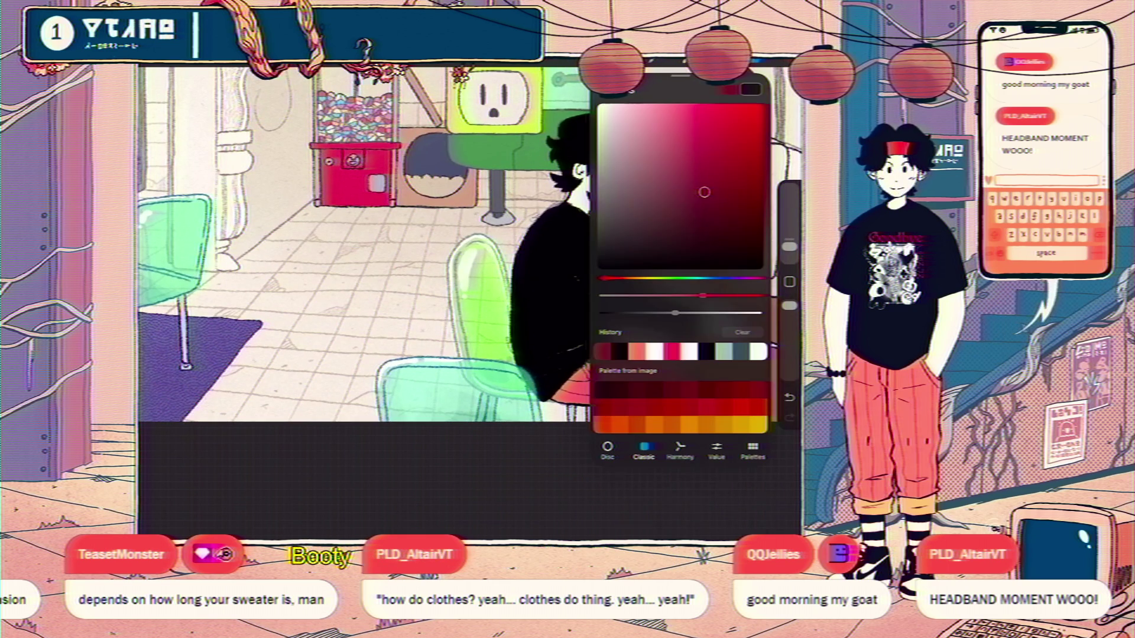
pyautogui.moveTo(701, 268); pyautogui.dragTo(735, 278)
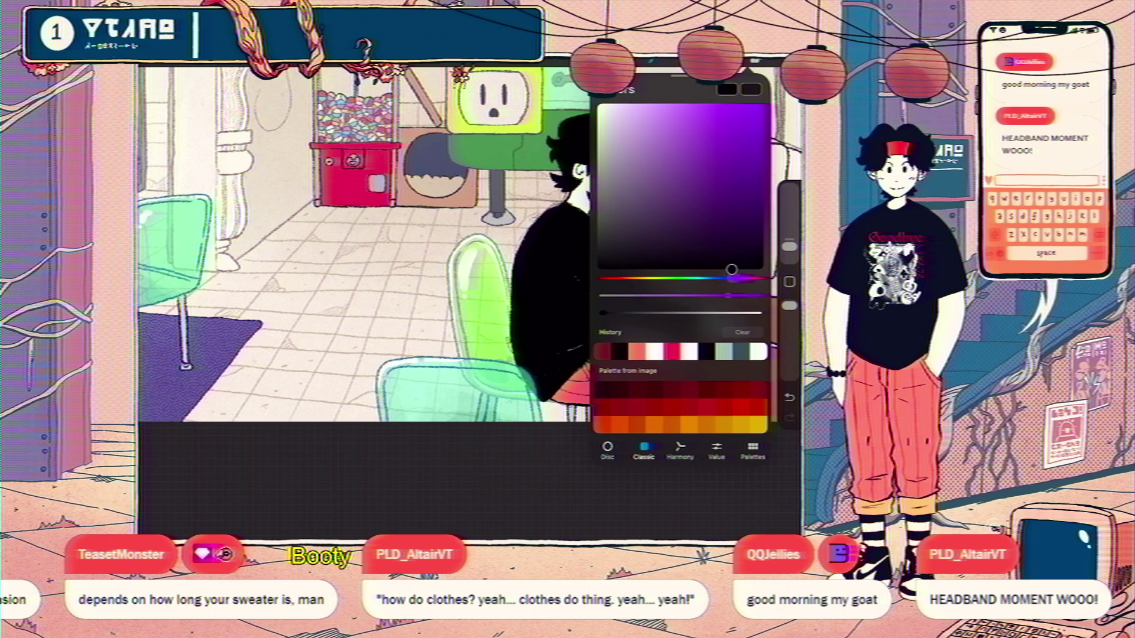
pyautogui.click(750, 89)
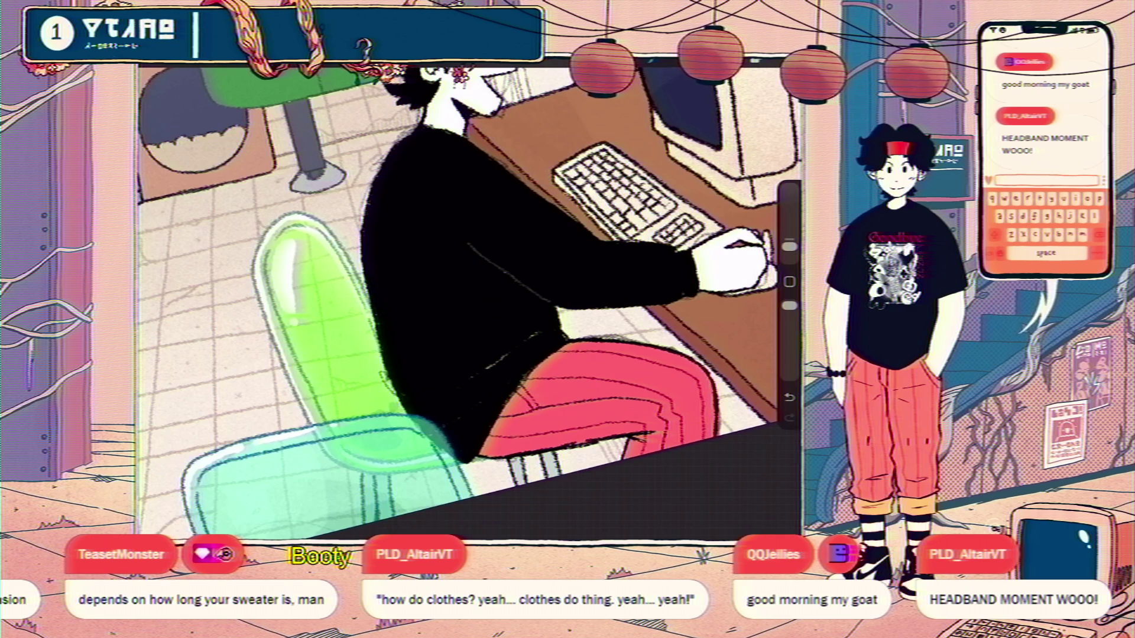
pyautogui.hotkey('ctrl', 'z')
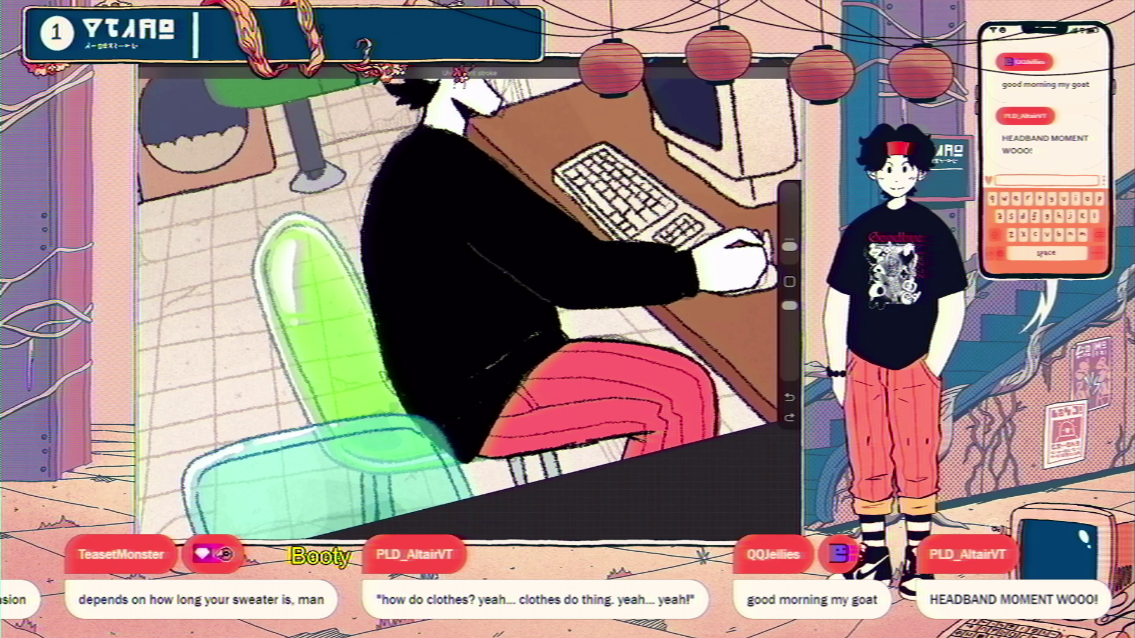
pyautogui.scroll(-3, 470, 301)
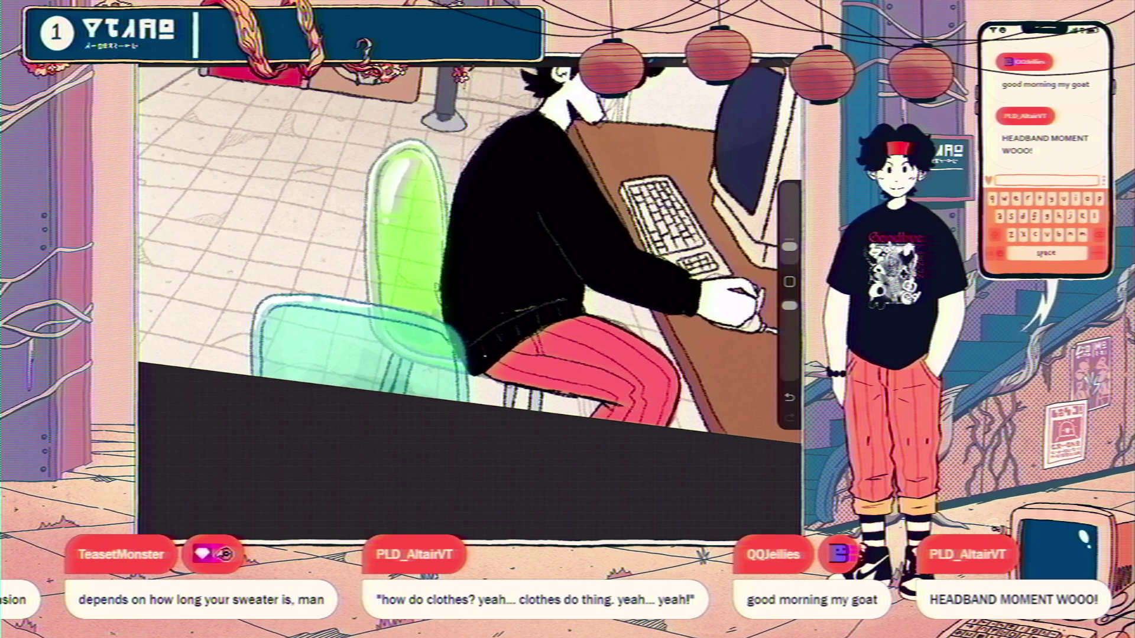
pyautogui.scroll(3, 470, 301)
pyautogui.scroll(2, 470, 302)
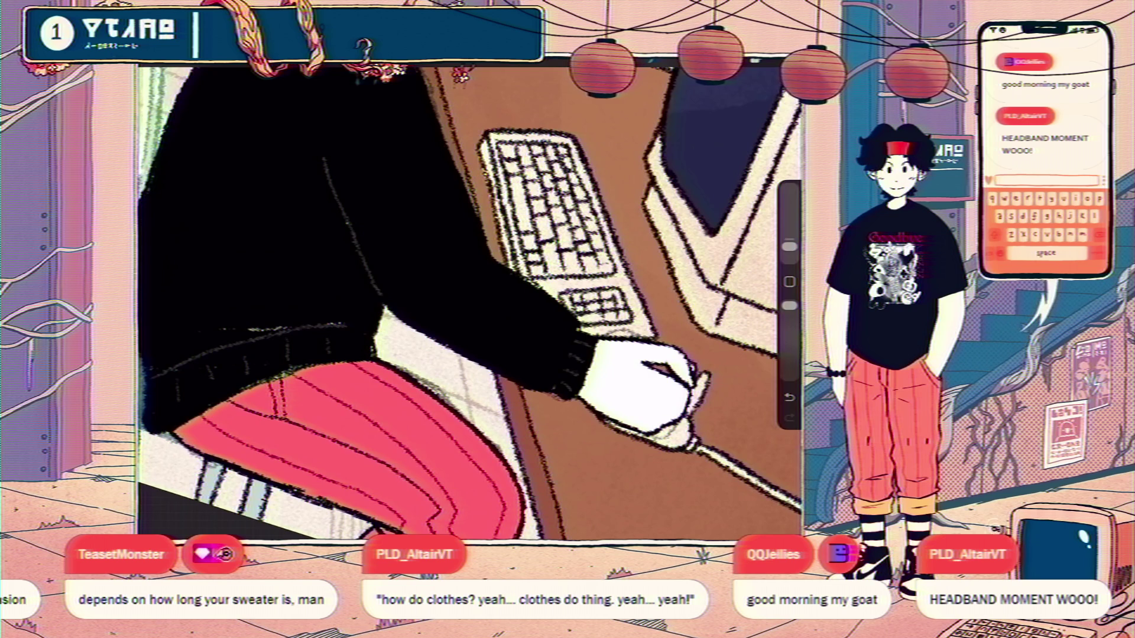
pyautogui.scroll(-3, 470, 301)
pyautogui.scroll(3, 470, 302)
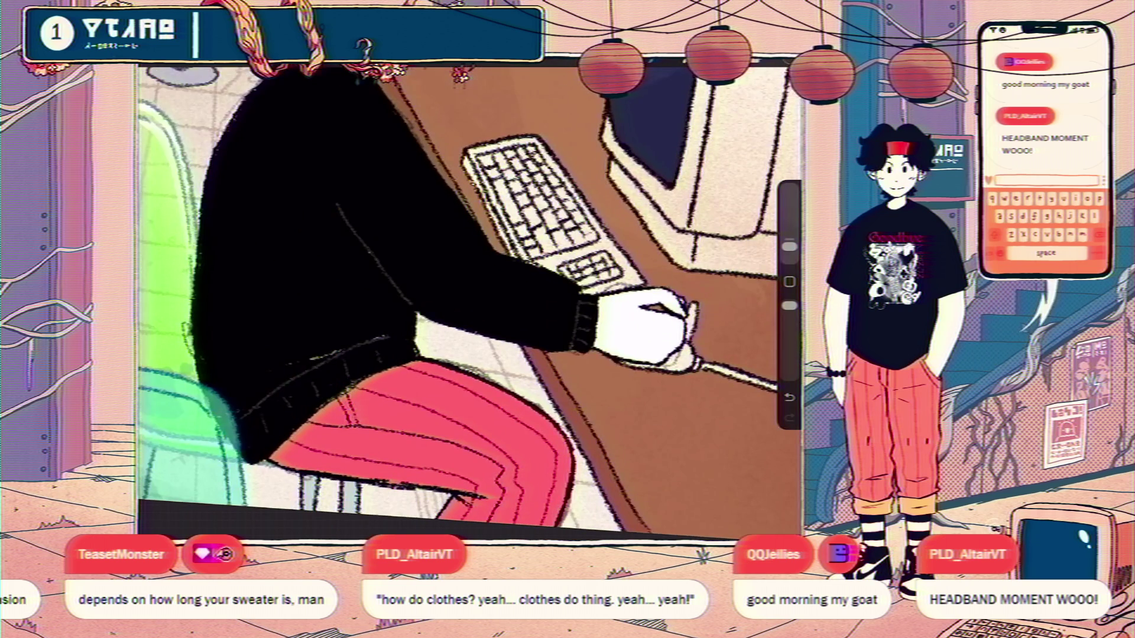
pyautogui.scroll(-3, 471, 300)
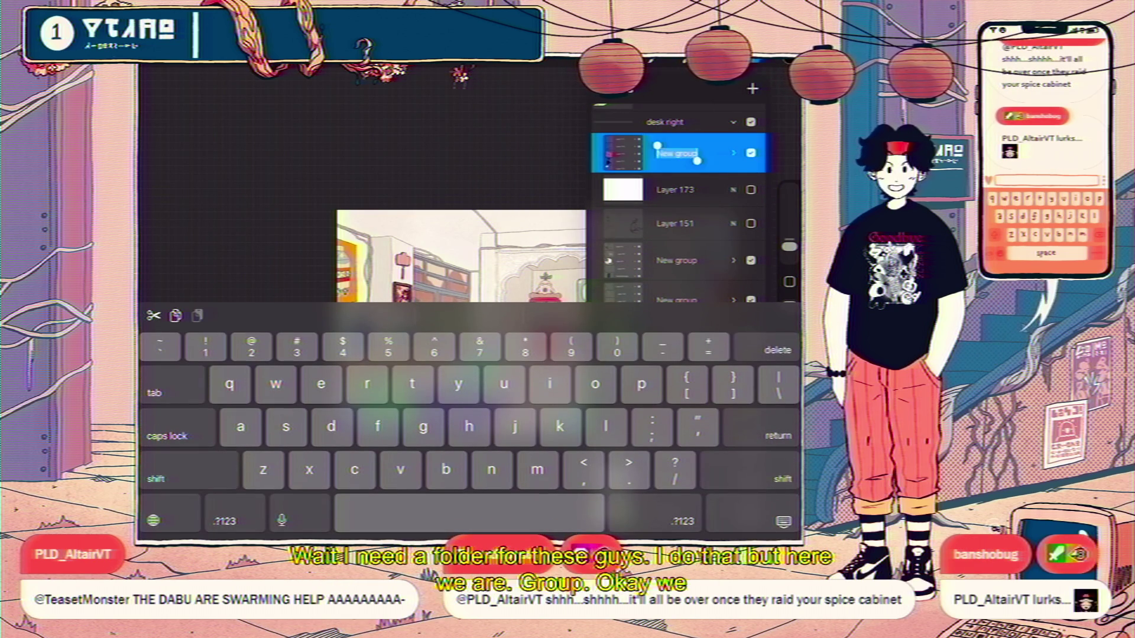
pyautogui.write('ty')
# - Confirm 'ty' as the character group's new name
pyautogui.press('Return')
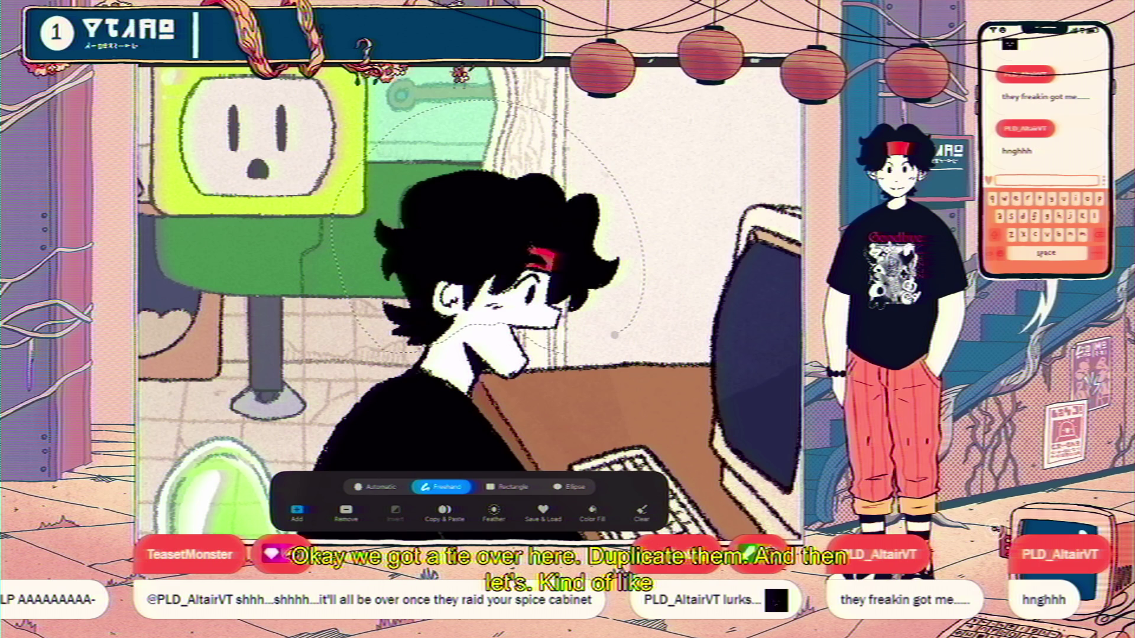
# - Transform the selected head area, check the flattened copy, and move the ty group above Layer 175
pyautogui.press('v')
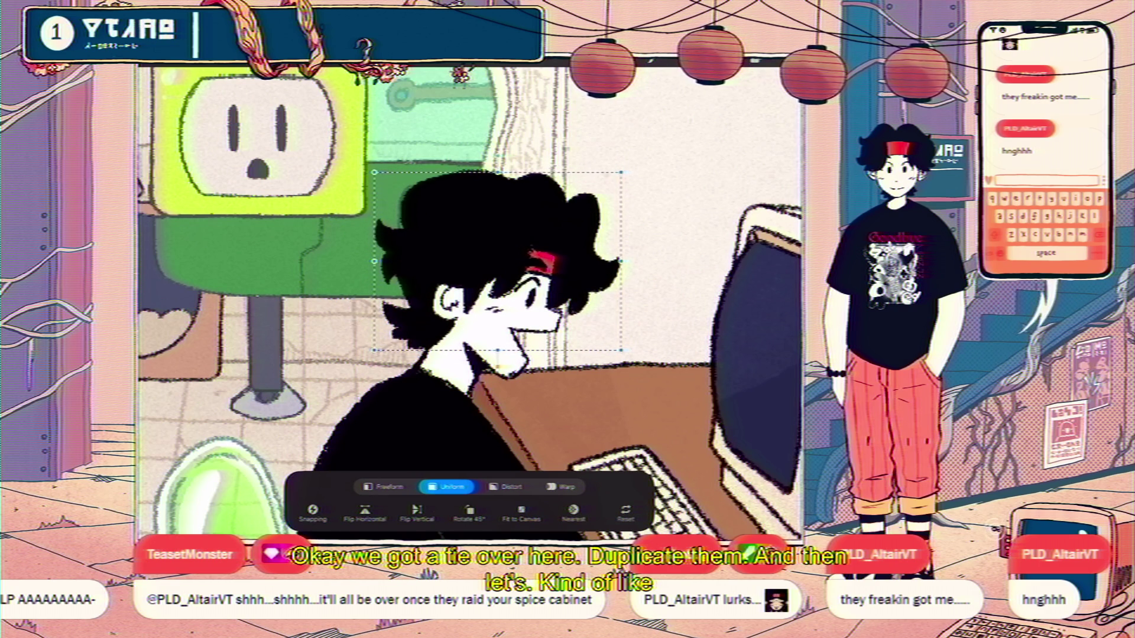
pyautogui.press('l')
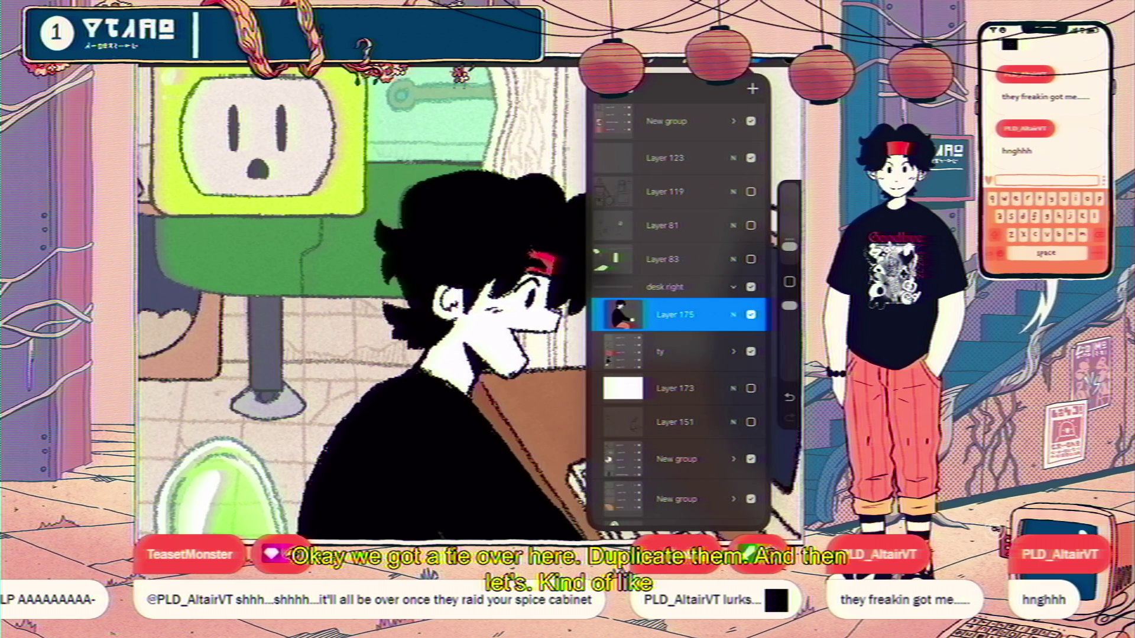
pyautogui.click(751, 314)
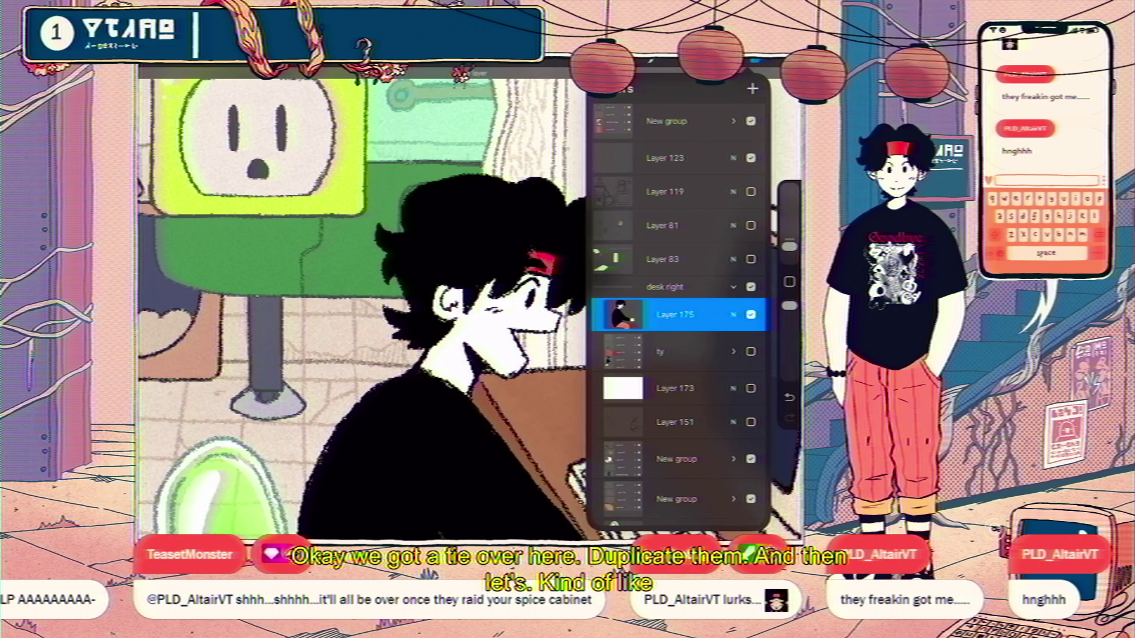
pyautogui.moveTo(674, 351)
pyautogui.mouseDown()
pyautogui.moveTo(700, 306)
pyautogui.moveTo(679, 317)
pyautogui.mouseUp()
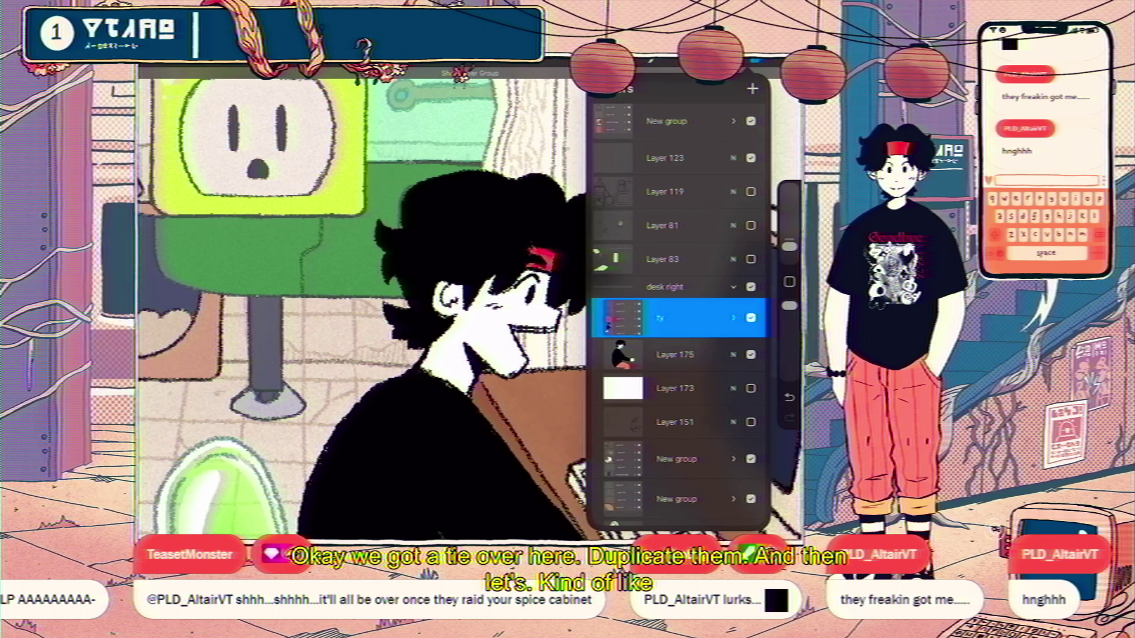
# - Make Layer 175 active, paint over the character's grin and undo the last stroke
pyautogui.click(674, 355)
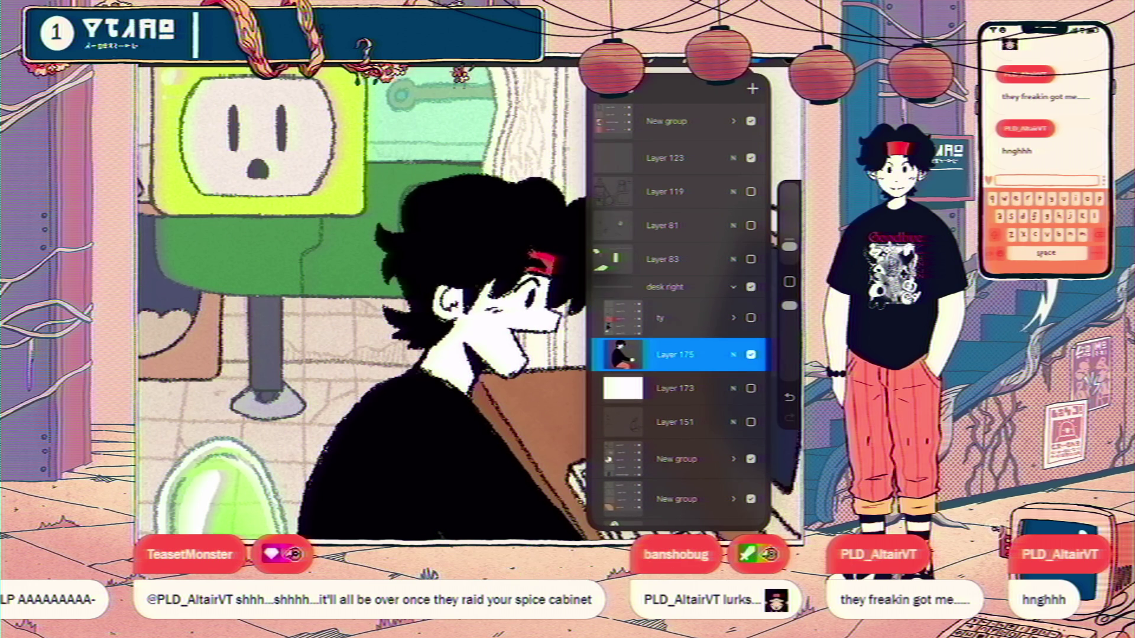
pyautogui.click(760, 60)
pyautogui.scroll(3, 590, 399)
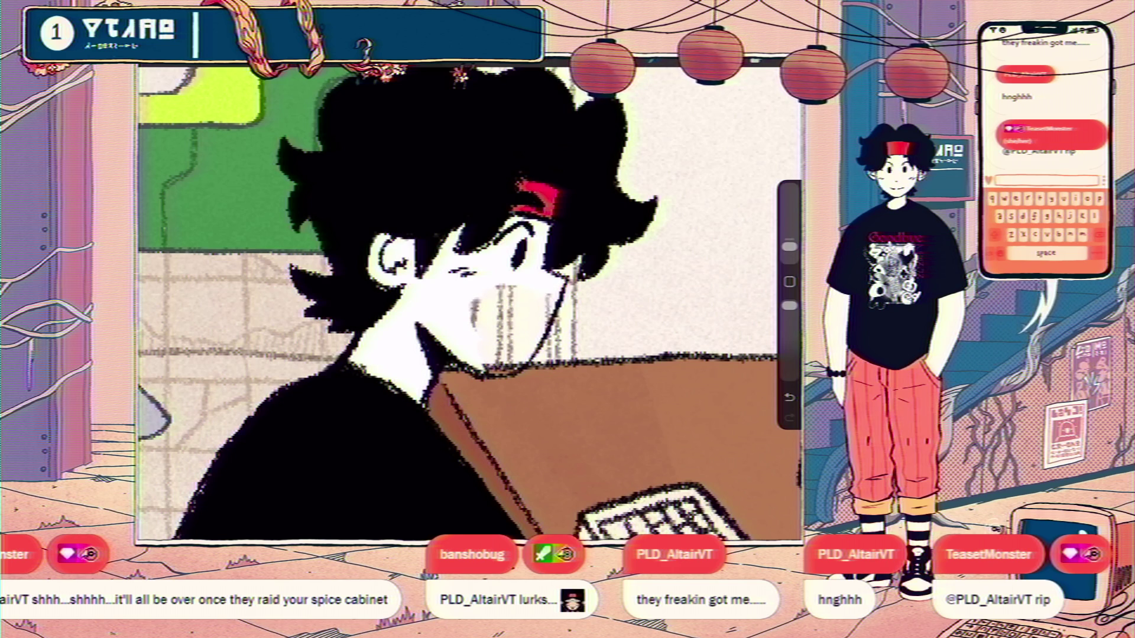
pyautogui.hotkey('ctrl', 'z')
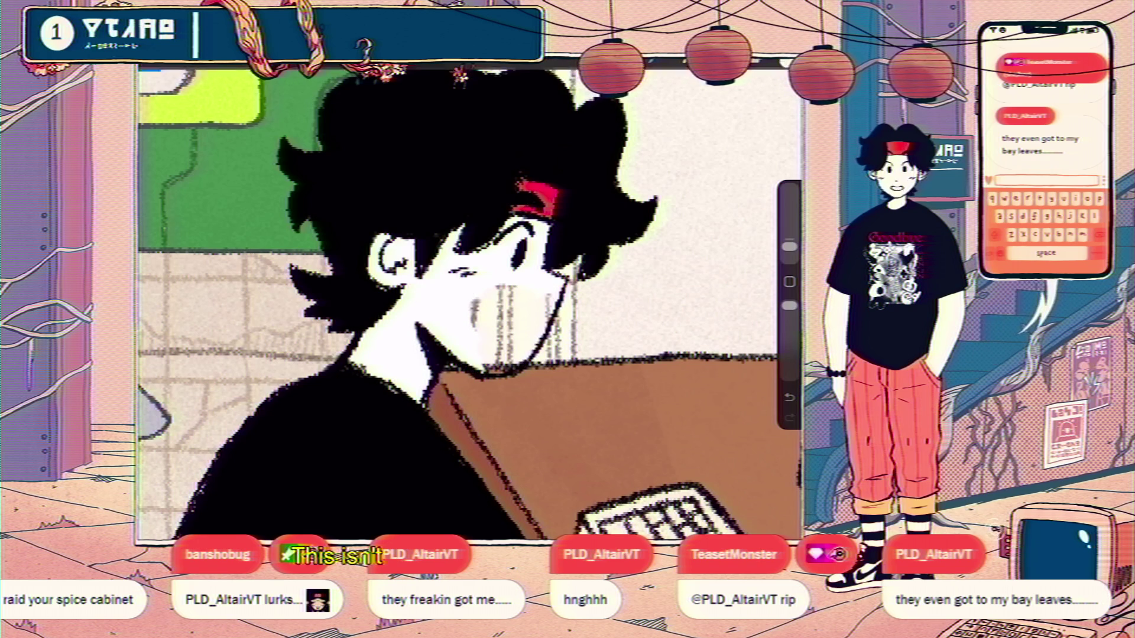
# - ColorDrop white over the face on Layer 175 and check its layer options
pyautogui.click(446, 296)
pyautogui.click(758, 62)
pyautogui.click(674, 314)
pyautogui.click(355, 266)
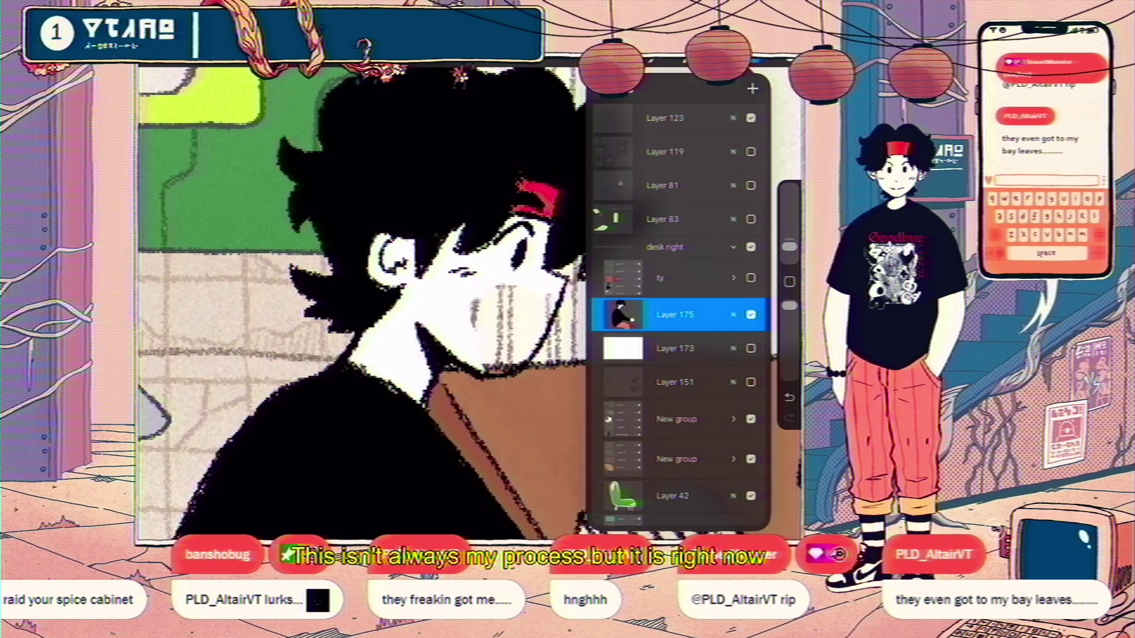
pyautogui.click(759, 63)
pyautogui.scroll(-3, 469, 302)
pyautogui.scroll(-2, 470, 302)
pyautogui.scroll(3, 470, 302)
pyautogui.scroll(2, 470, 302)
pyautogui.scroll(2, 470, 302)
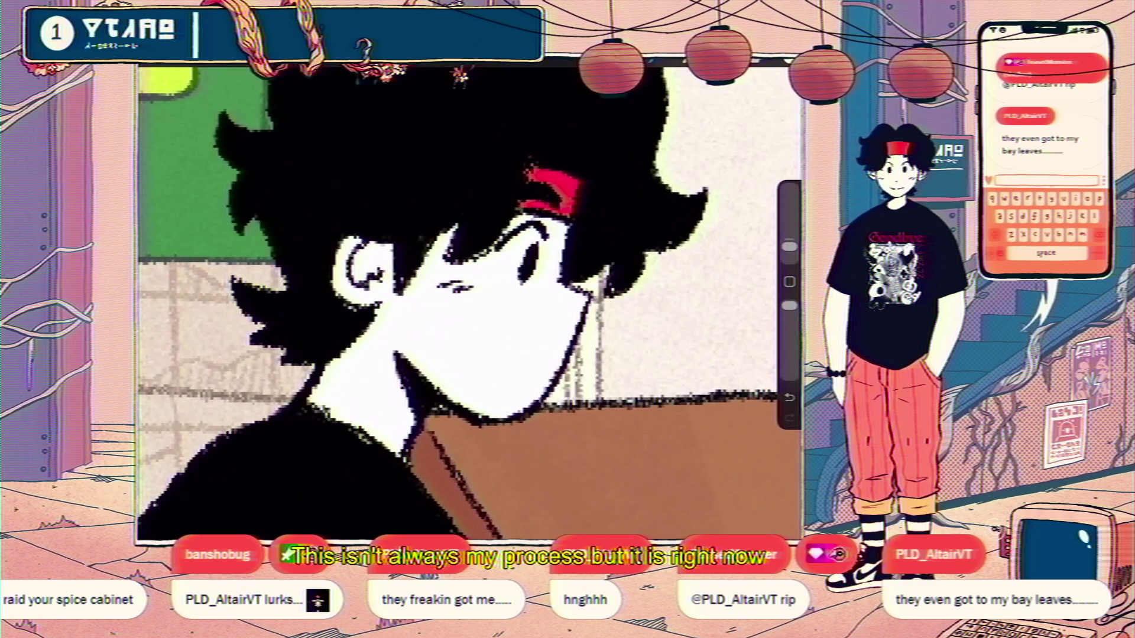
# - Glance at the Colours panel and dismiss it without changing the swatch
pyautogui.click(780, 64)
pyautogui.click(780, 64)
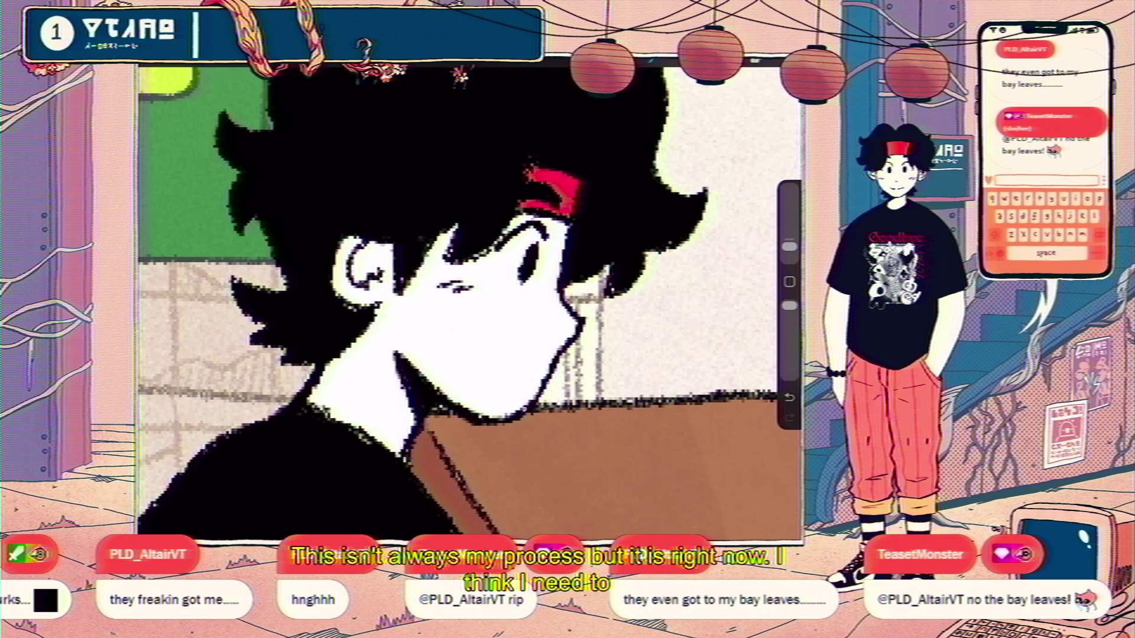
pyautogui.scroll(2, 469, 302)
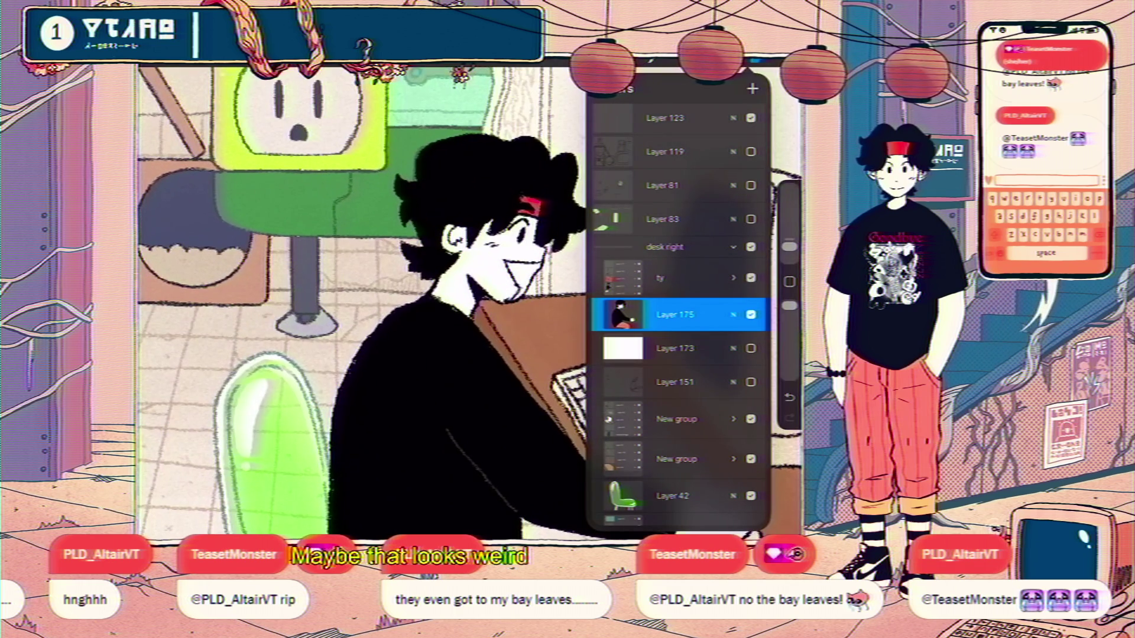
# - Undo and redo the face change back to neutral, then restore the ty group's visibility
pyautogui.hotkey('ctrl', 'z')
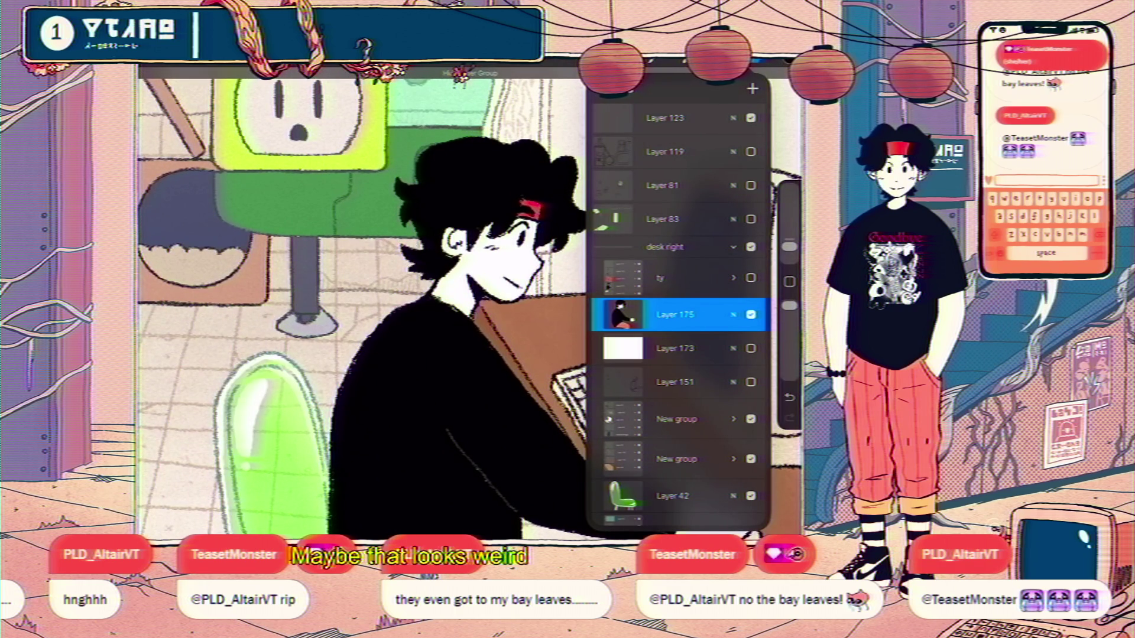
pyautogui.hotkey('ctrl', 'shift', 'z')
pyautogui.hotkey('ctrl', 'z')
pyautogui.hotkey('ctrl', 'z')
pyautogui.hotkey('ctrl', 'z')
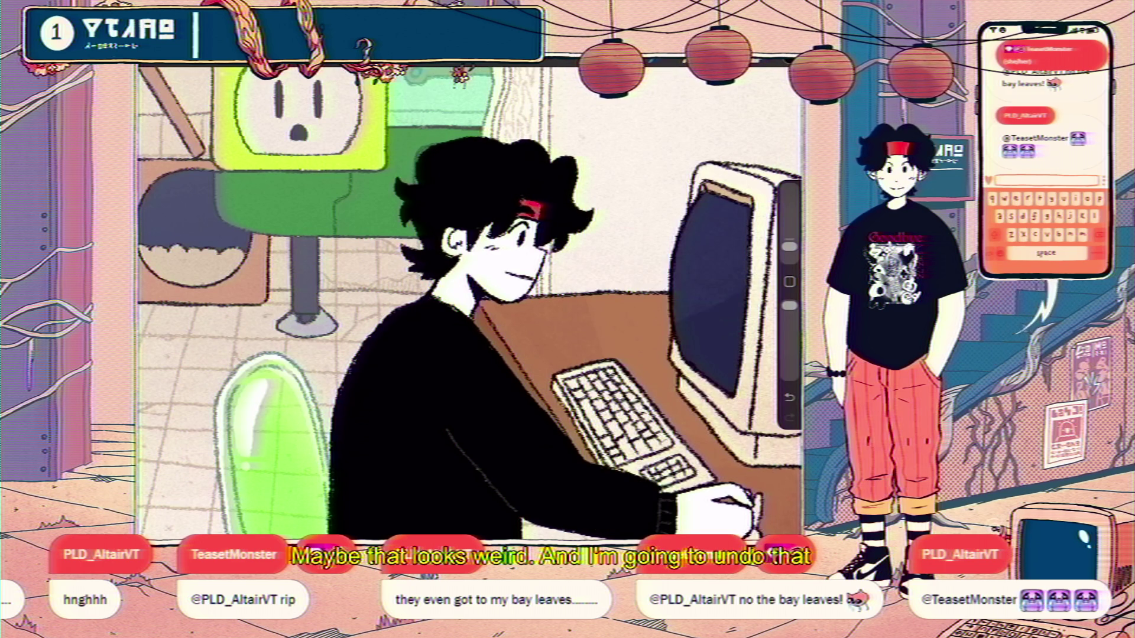
pyautogui.scroll(-3, 470, 302)
pyautogui.hotkey('ctrl', 'z')
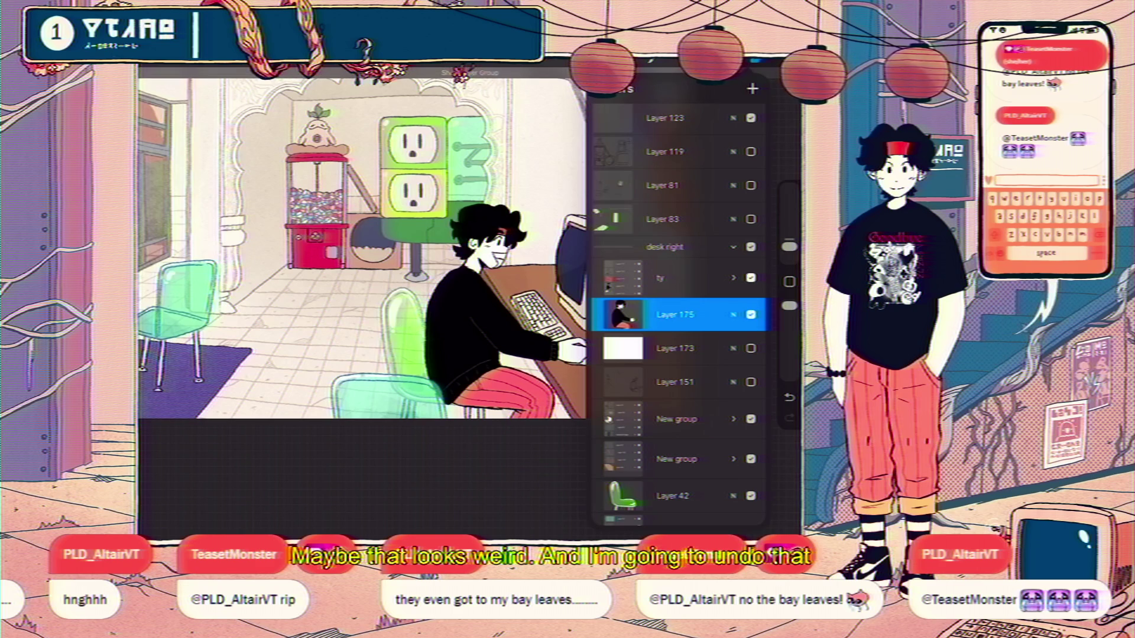